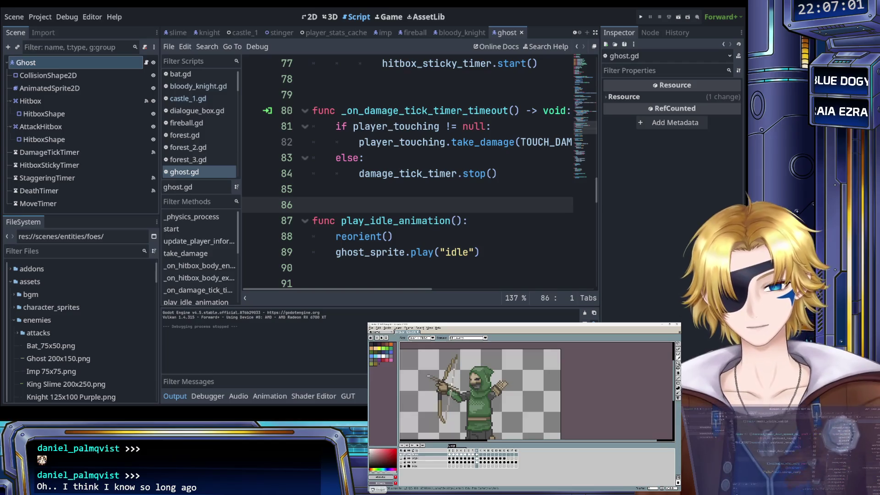
Step: Zoom into the archer sprite and sample its tan skin colour and a darker shade
scroll(456, 381, up, 1)
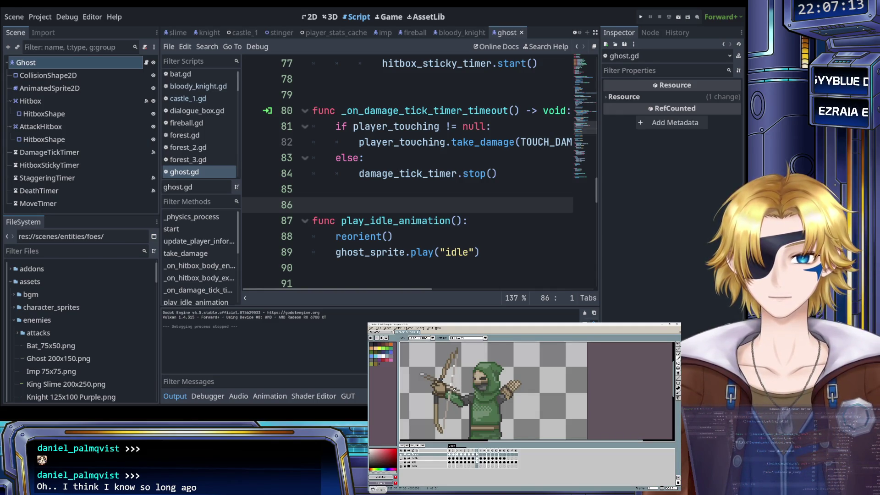
scroll(452, 381, up, 1)
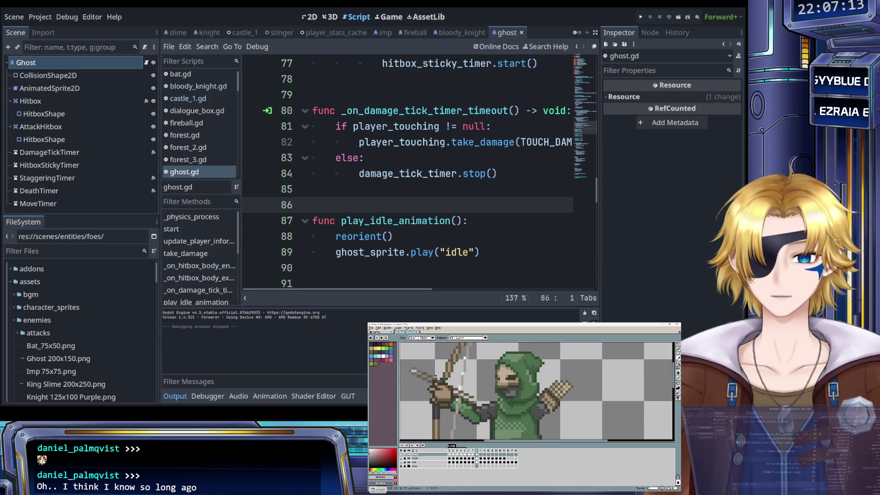
click(566, 390)
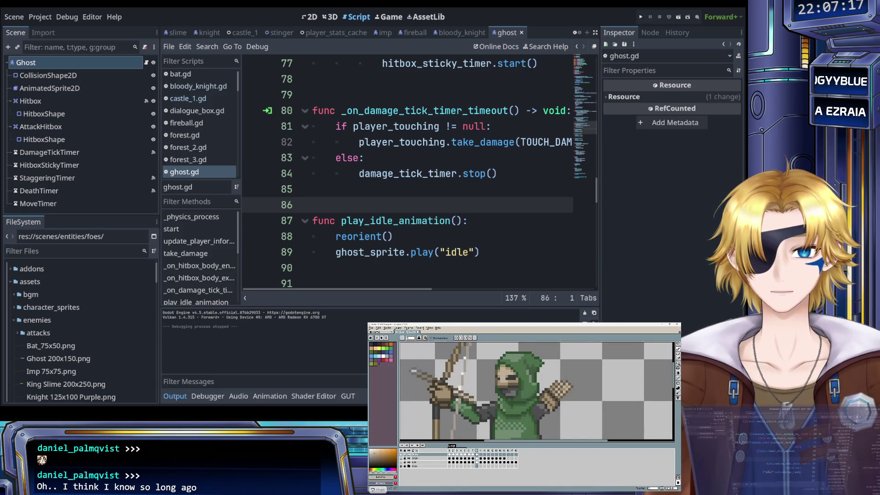
key(g)
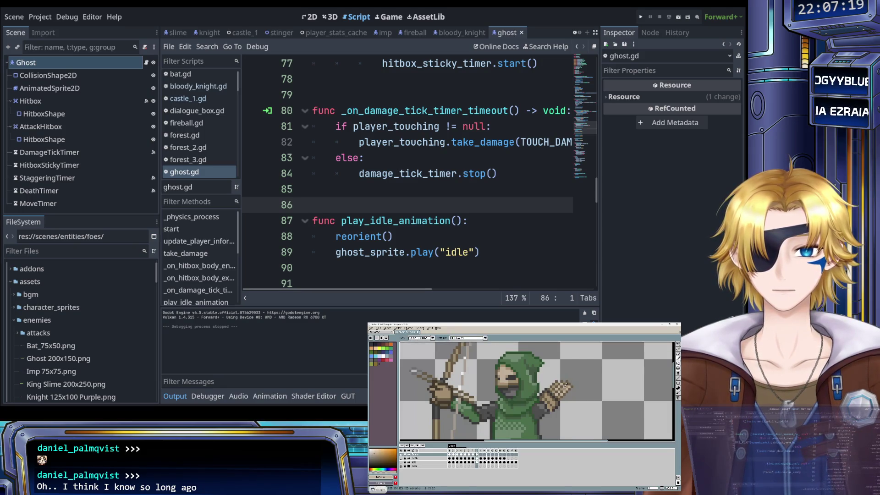
scroll(467, 393, up, 2)
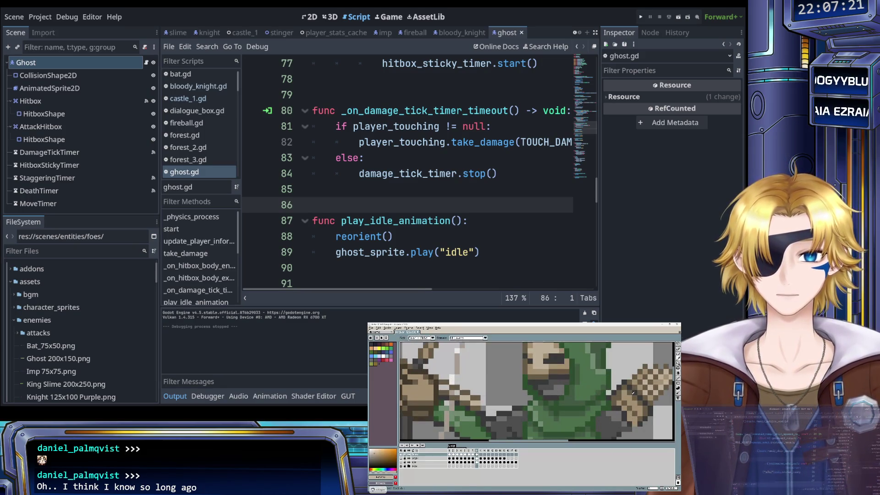
alt+click(582, 398)
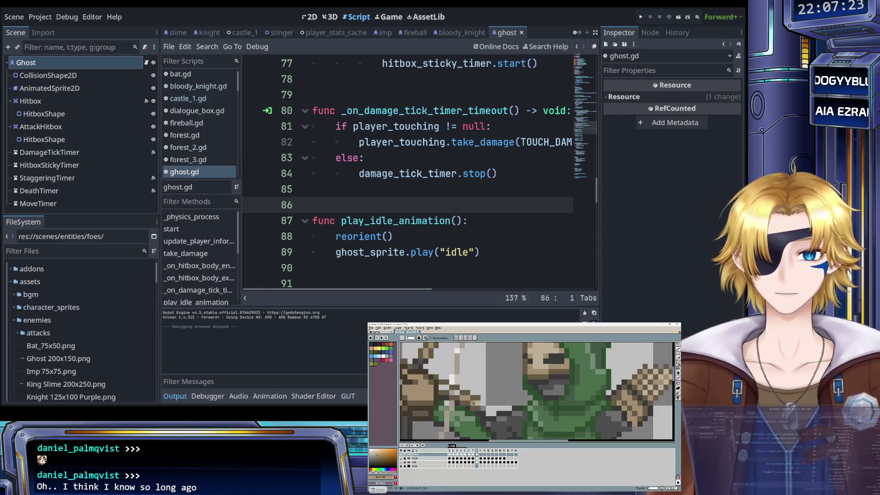
Step: Paint light tan pixels sampled from the sprite onto the archer's hand
alt+click(514, 407)
mouse_move(473, 408)
mouse_down()
mouse_move(463, 403)
mouse_move(472, 408)
mouse_move(469, 394)
mouse_up()
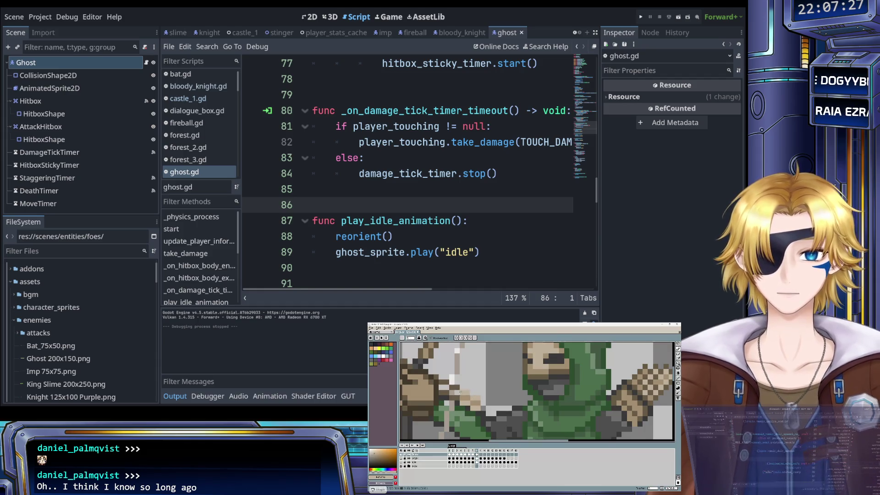
scroll(469, 394, down, 2)
scroll(454, 395, up, 2)
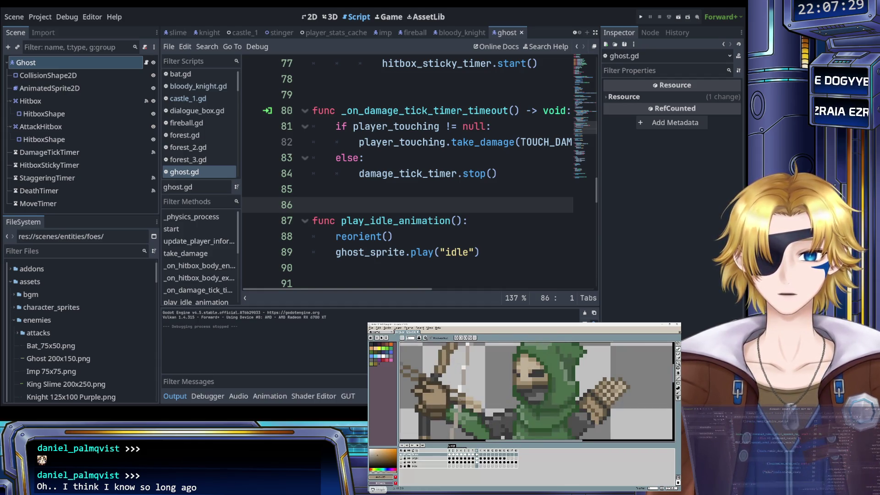
scroll(459, 399, down, 2)
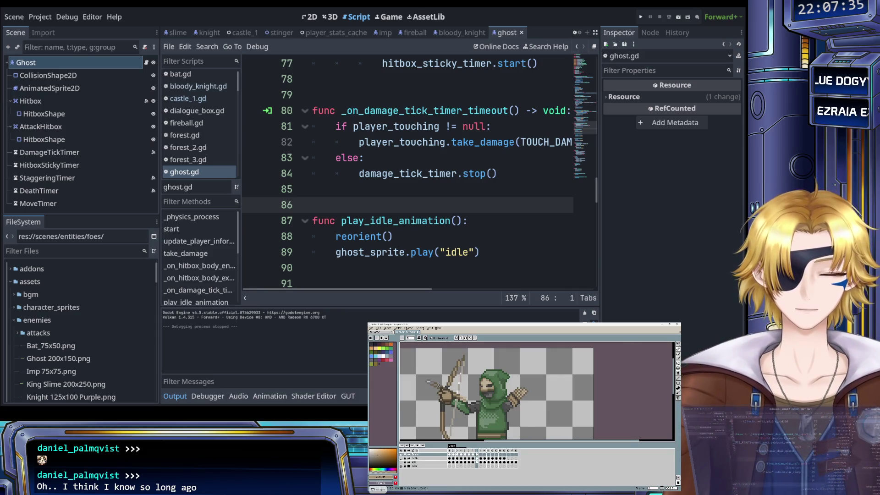
scroll(489, 378, up, 1)
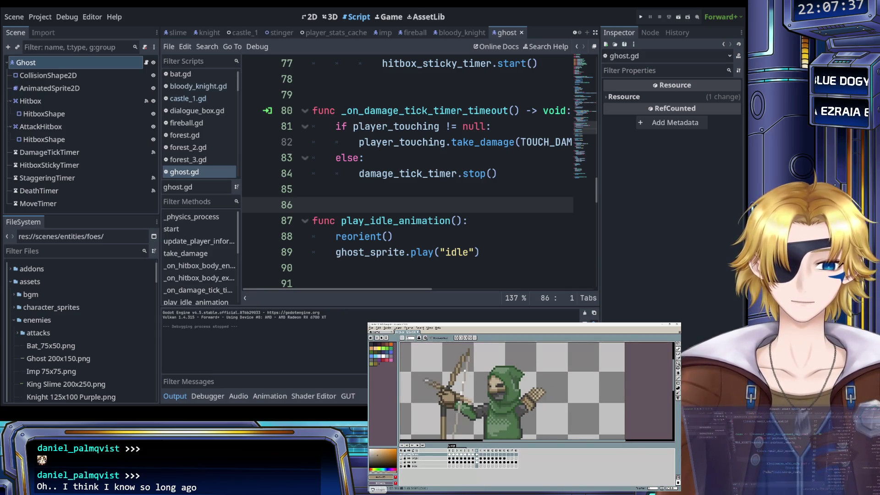
scroll(489, 389, down, 2)
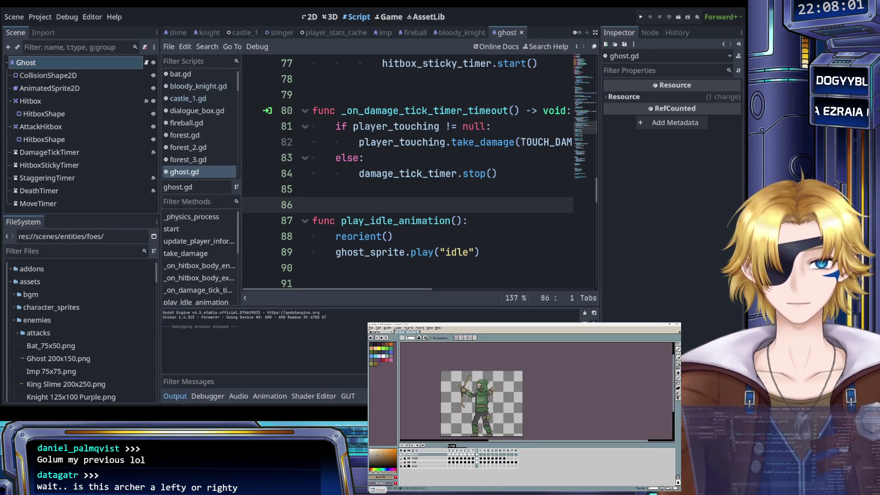
Step: Sample the tan skin colour from the archer sprite
scroll(463, 387, up, 5)
alt+click(464, 387)
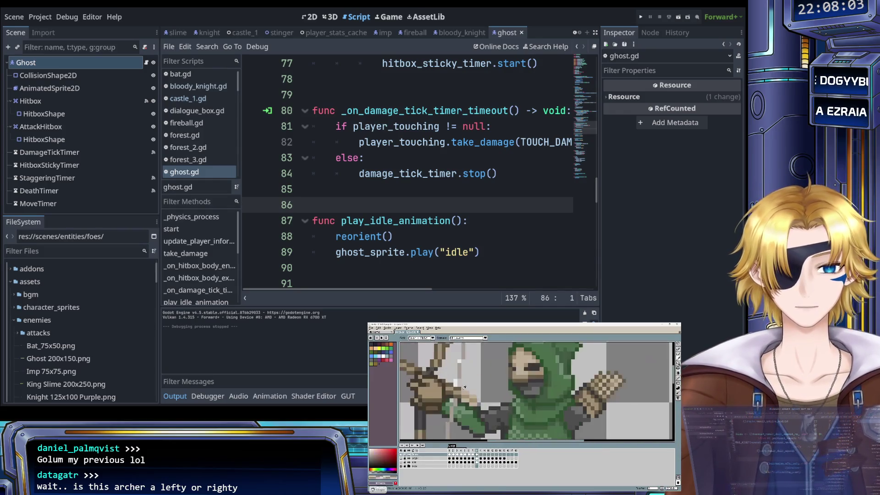
alt+click(464, 387)
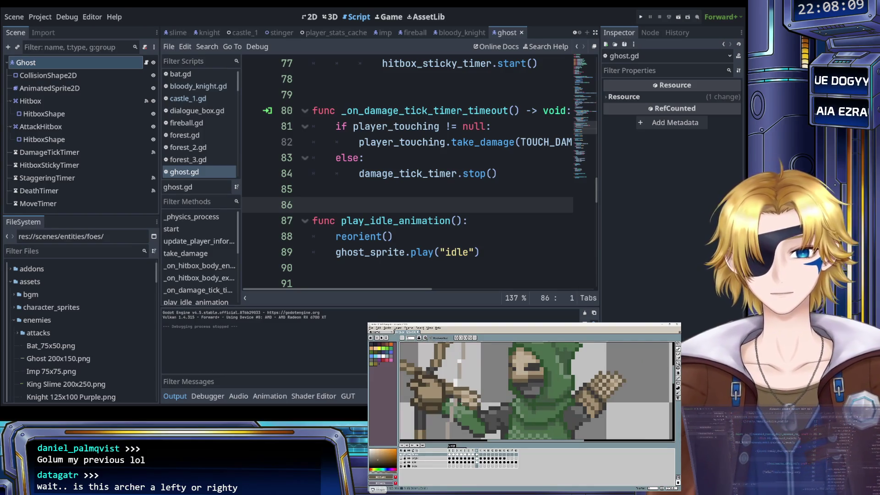
scroll(463, 401, down, 3)
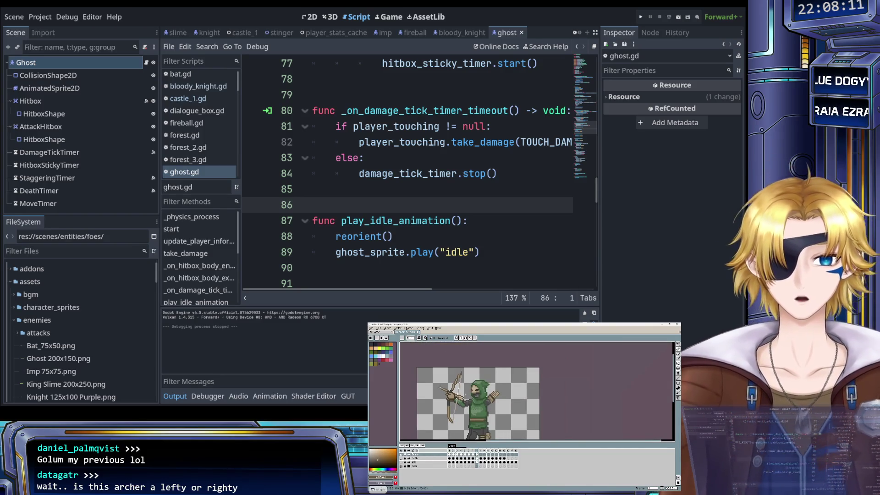
scroll(463, 394, up, 2)
scroll(461, 394, up, 1)
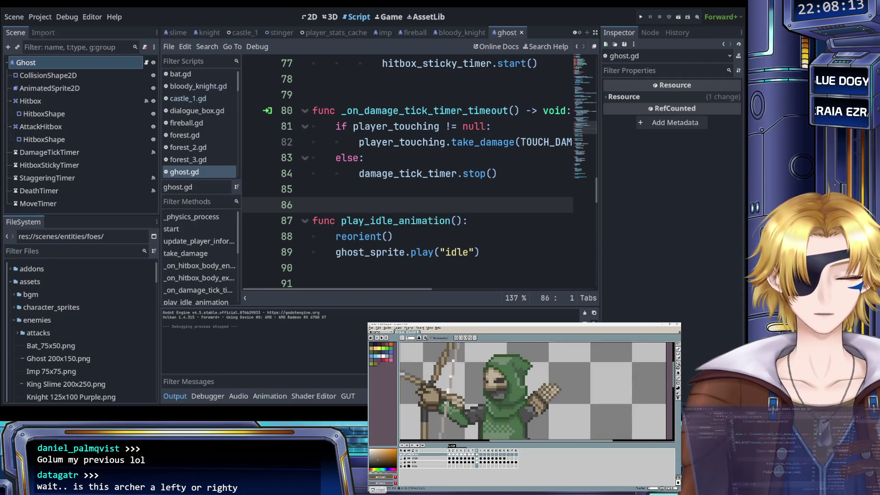
Step: Zoom around the canvas and show the frame where the archer draws his bow
key(space)
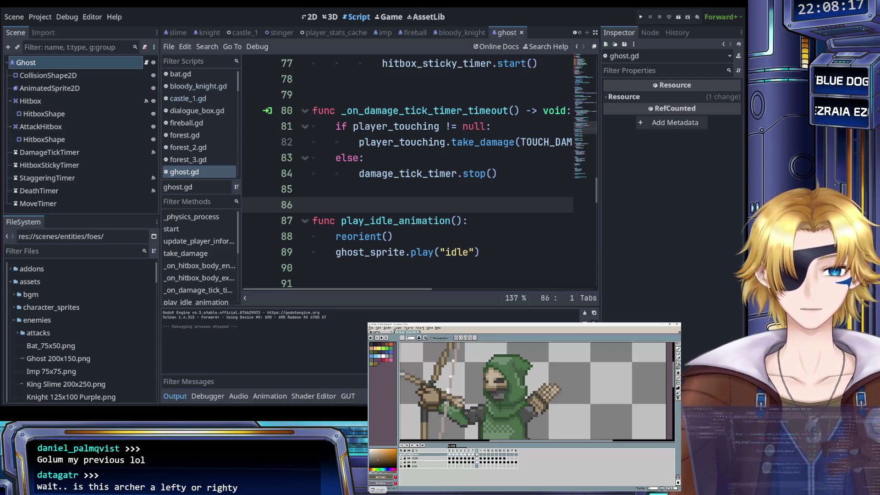
scroll(456, 395, down, 1)
scroll(456, 395, up, 2)
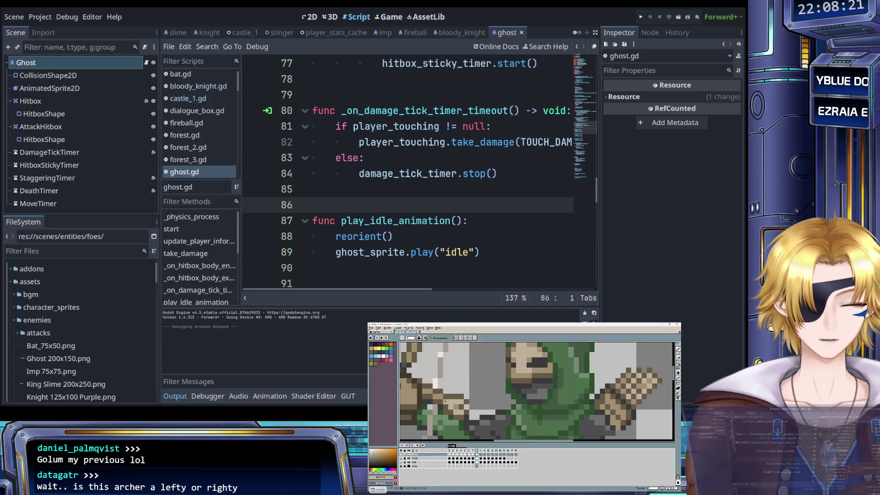
scroll(450, 401, down, 2)
scroll(454, 400, up, 1)
scroll(461, 399, down, 1)
scroll(439, 416, down, 1)
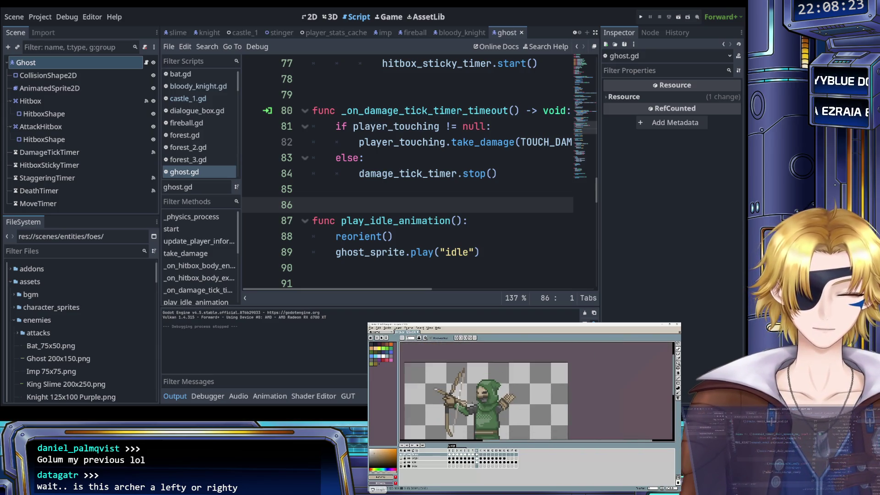
scroll(438, 416, down, 1)
scroll(488, 412, up, 1)
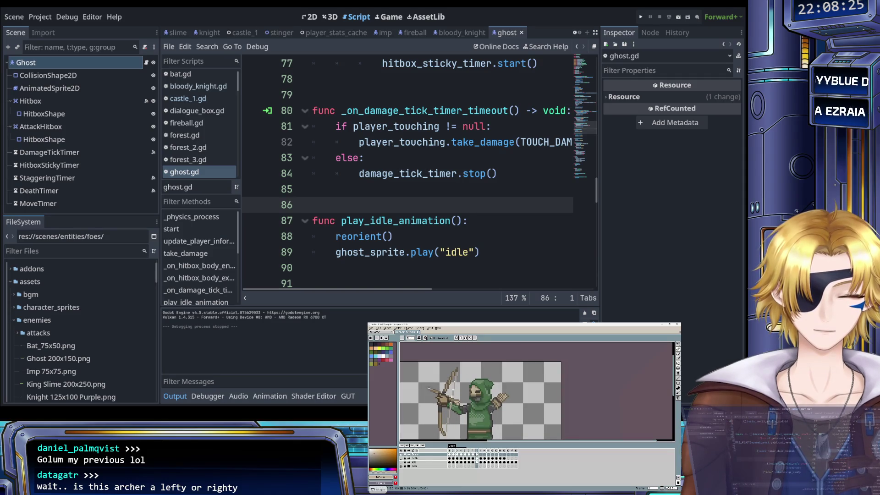
click(473, 452)
scroll(500, 421, down, 1)
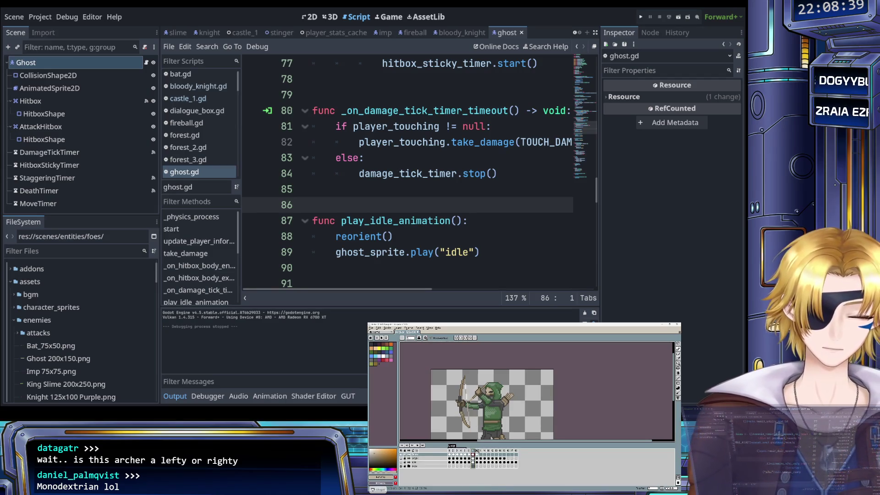
Step: Switch to the single-pixel pencil and advance to the next animation frame
scroll(468, 398, up, 2)
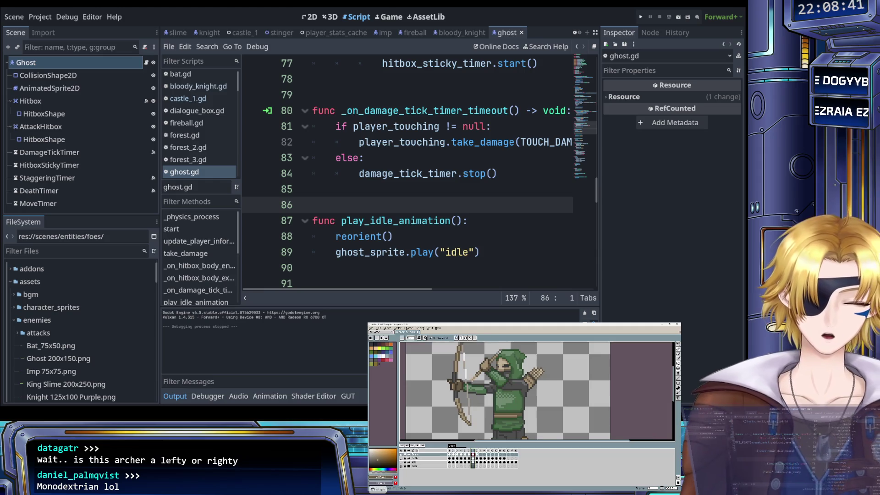
key(m)
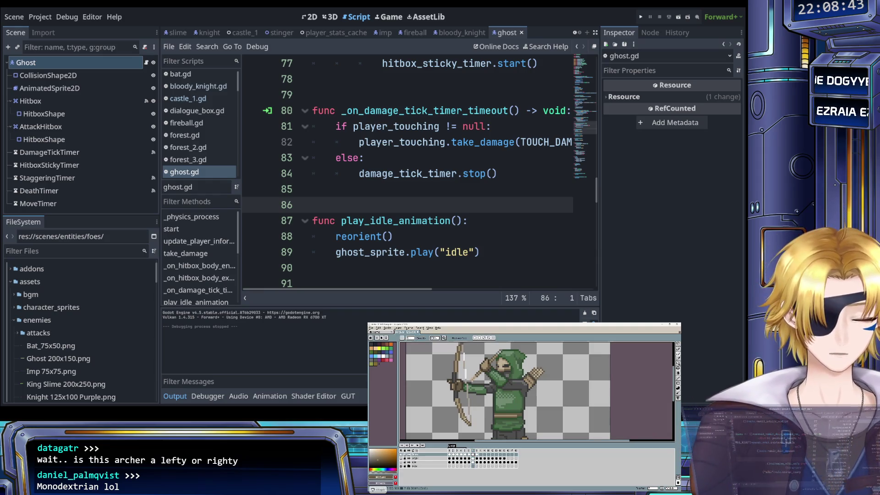
key(b)
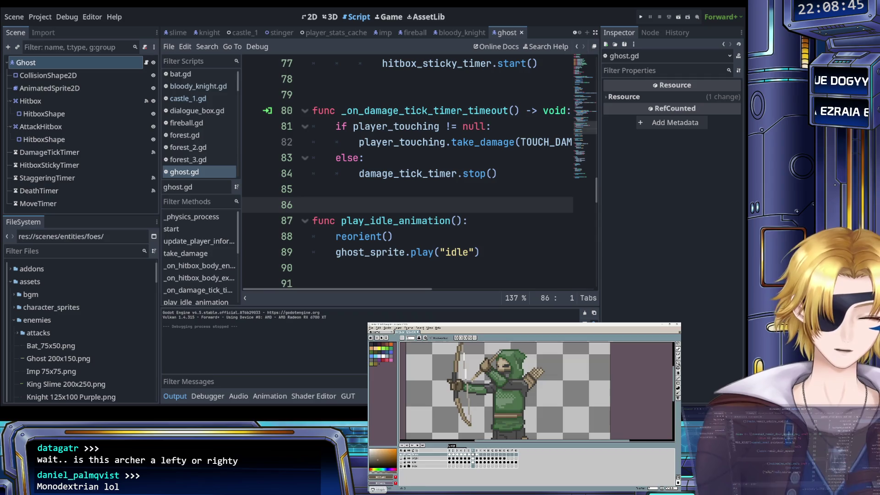
scroll(460, 417, down, 1)
scroll(468, 421, down, 1)
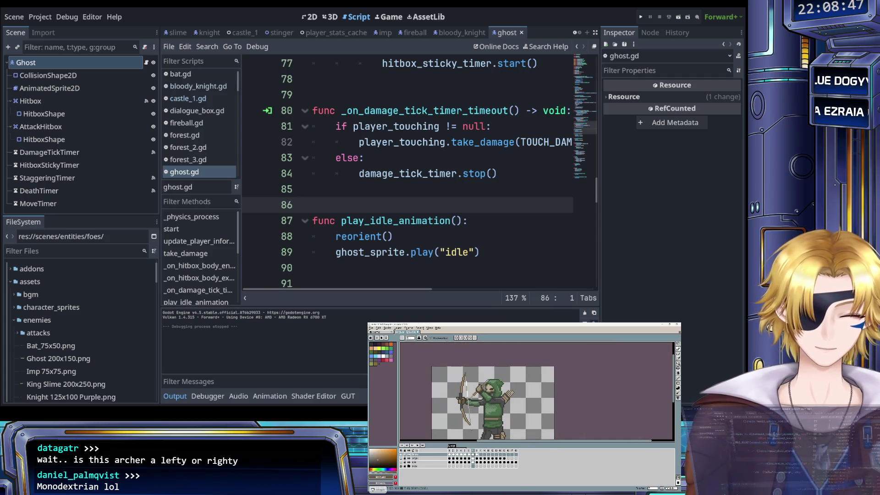
scroll(471, 425, up, 1)
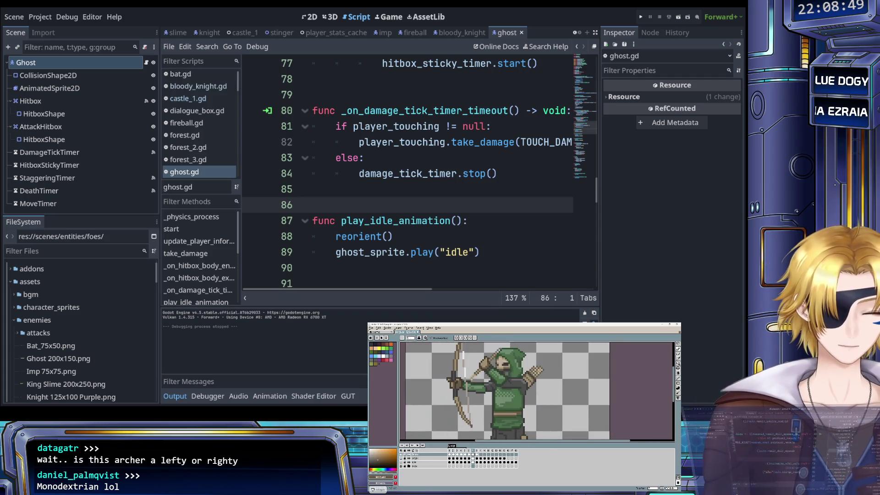
click(477, 451)
Step: Sample the cloak green, then shift the pixels by the hand slightly left and commit
scroll(476, 415, down, 2)
scroll(481, 406, up, 2)
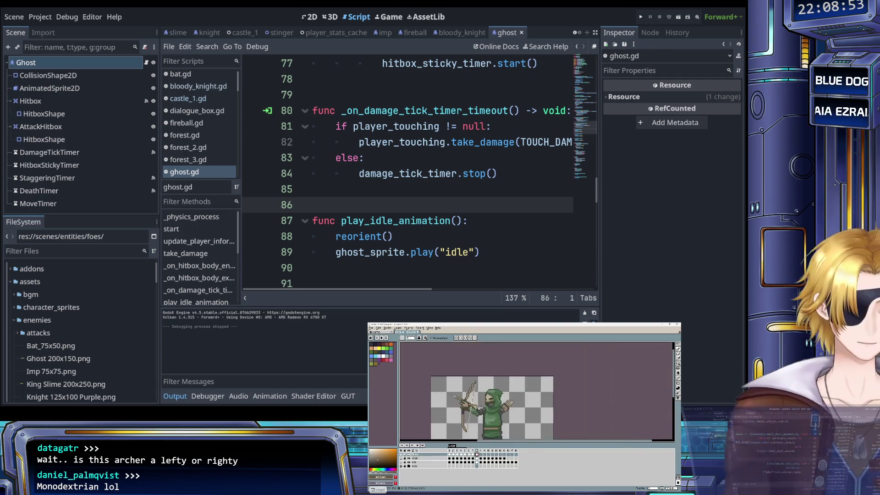
key(i)
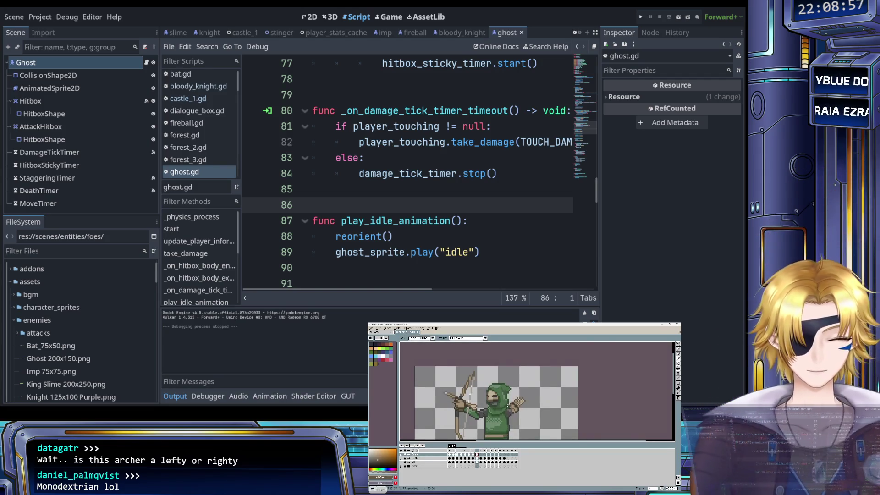
click(485, 435)
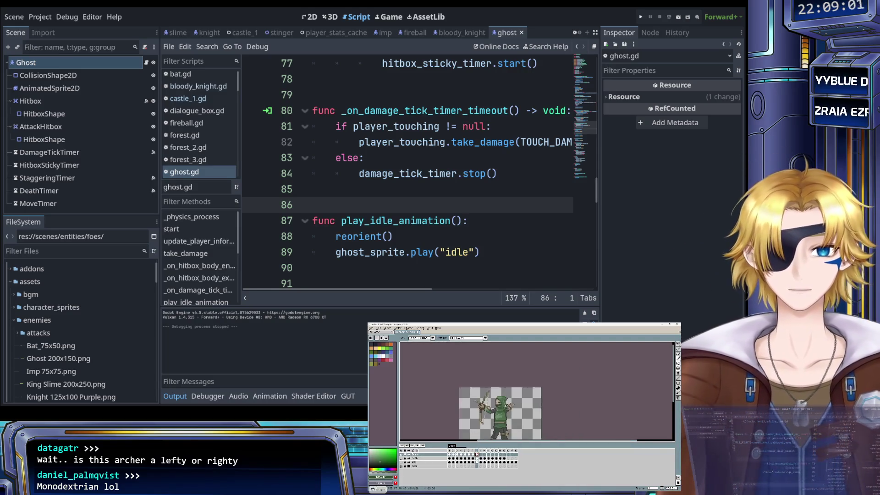
scroll(504, 407, down, 2)
key(b)
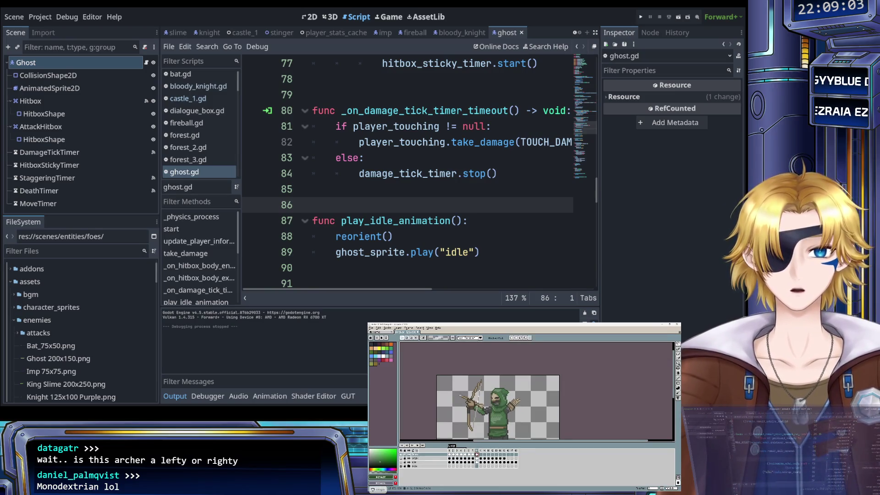
scroll(498, 404, up, 1)
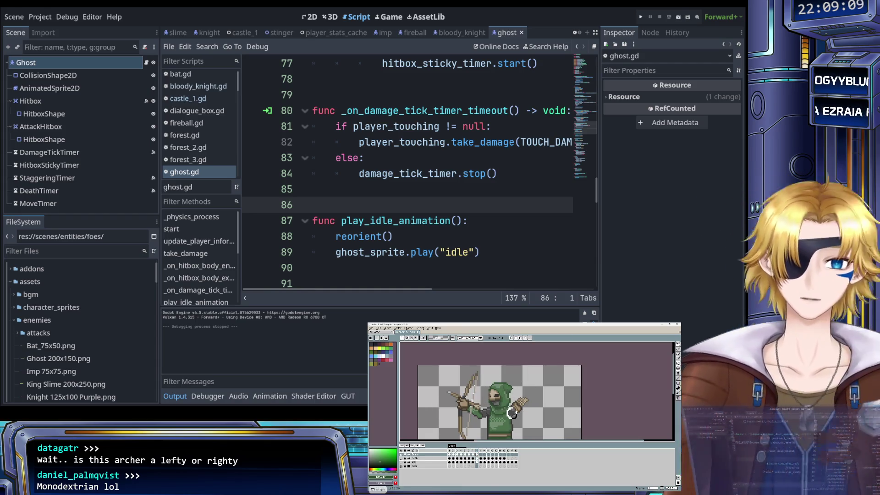
drag(515, 411, 507, 412)
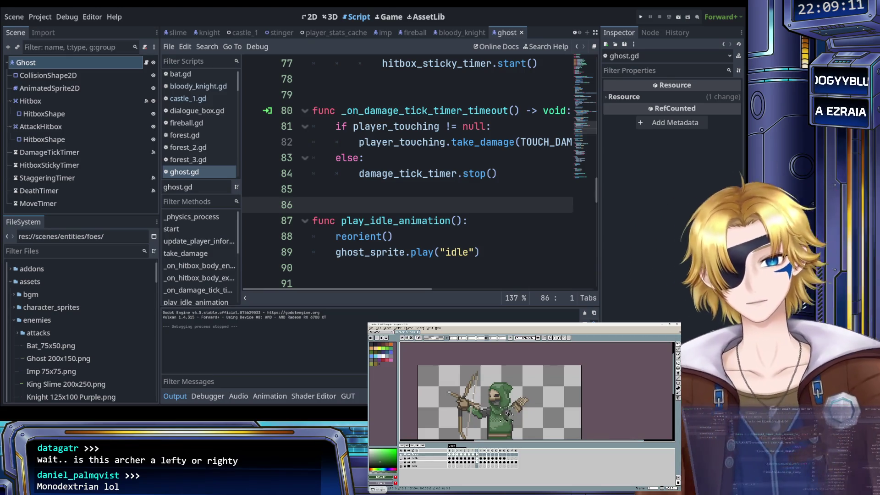
key(Return)
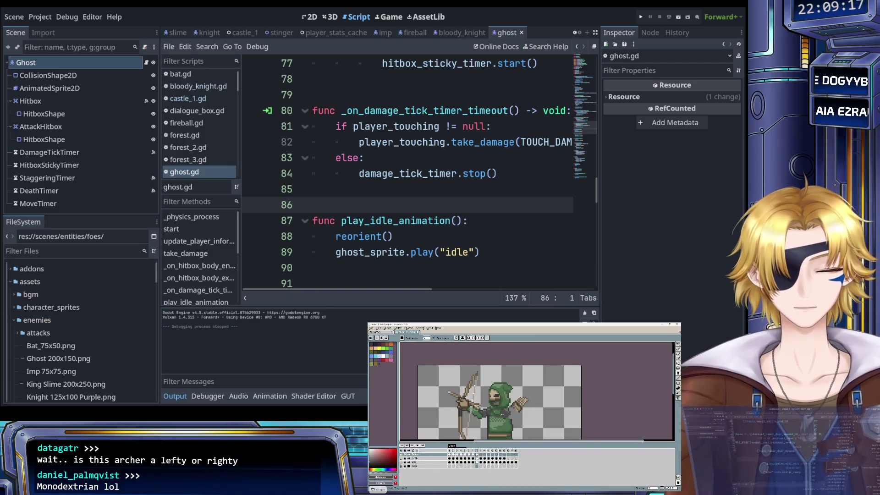
scroll(507, 412, up, 1)
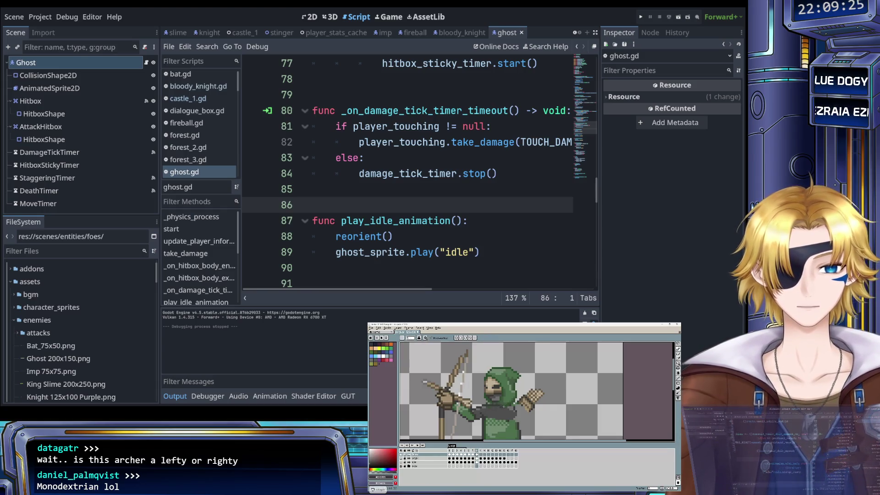
scroll(509, 407, up, 2)
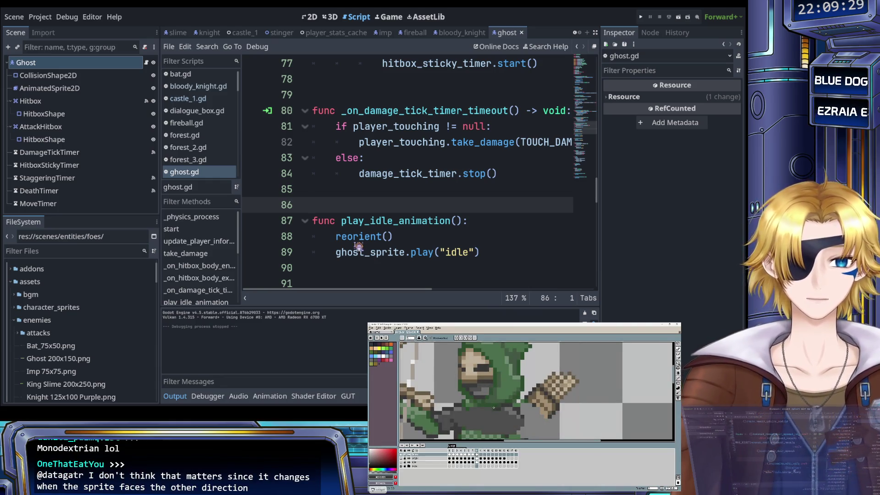
scroll(477, 409, down, 1)
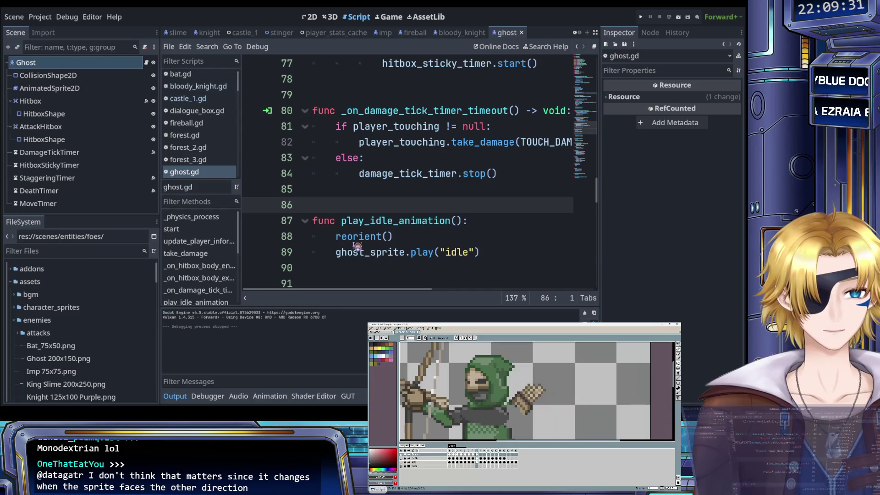
scroll(508, 417, down, 2)
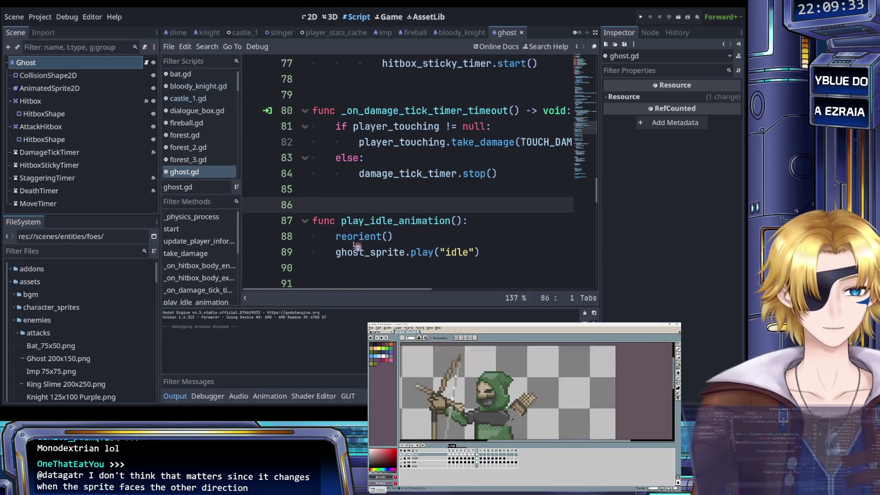
key(ctrl)
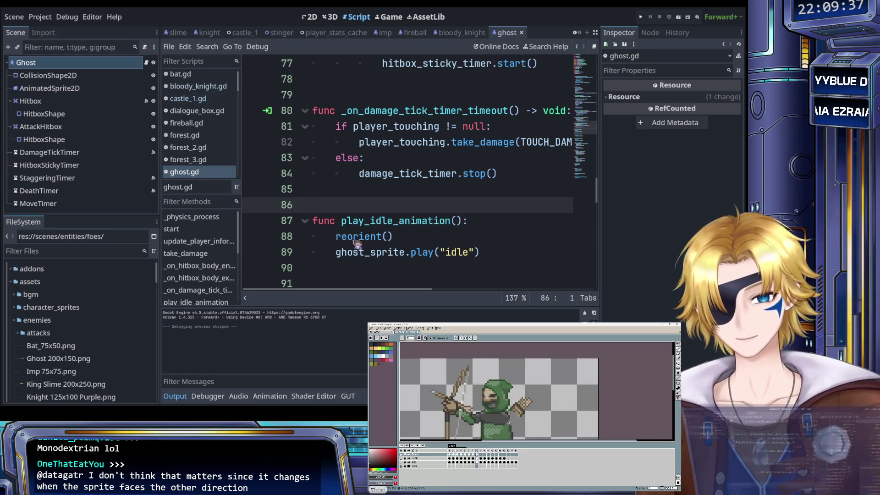
scroll(512, 418, down, 1)
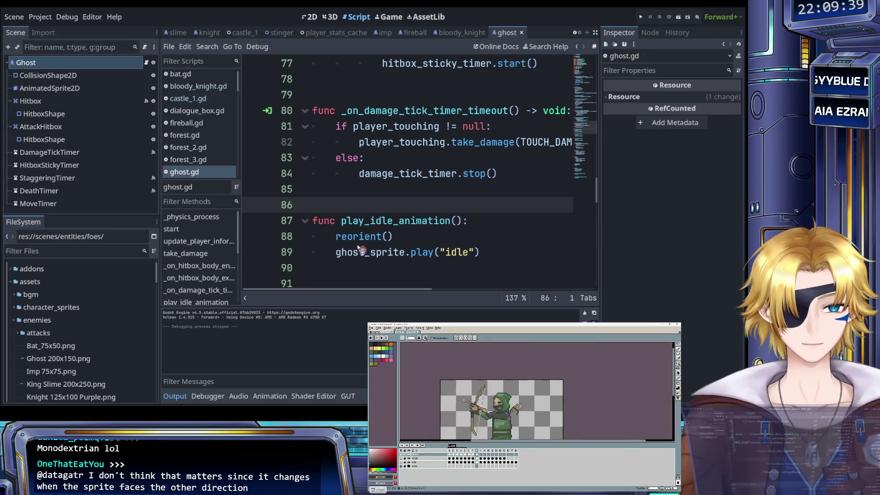
key(ctrl)
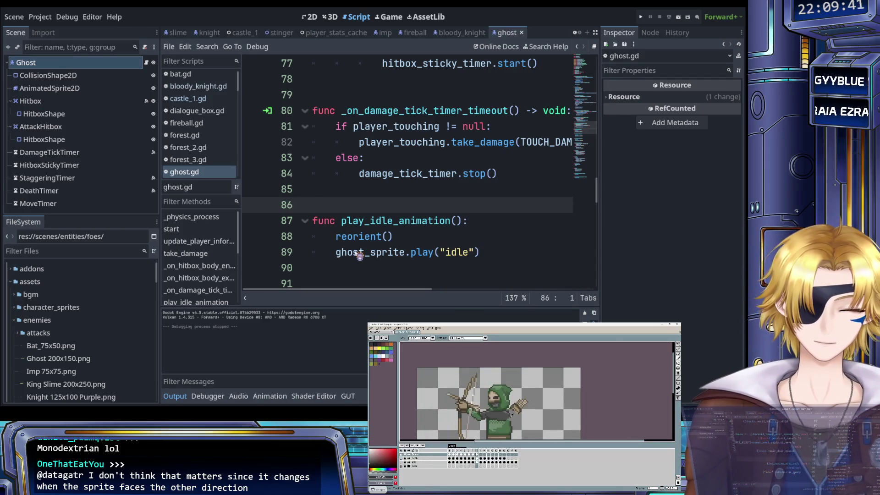
scroll(509, 416, up, 4)
alt+click(506, 415)
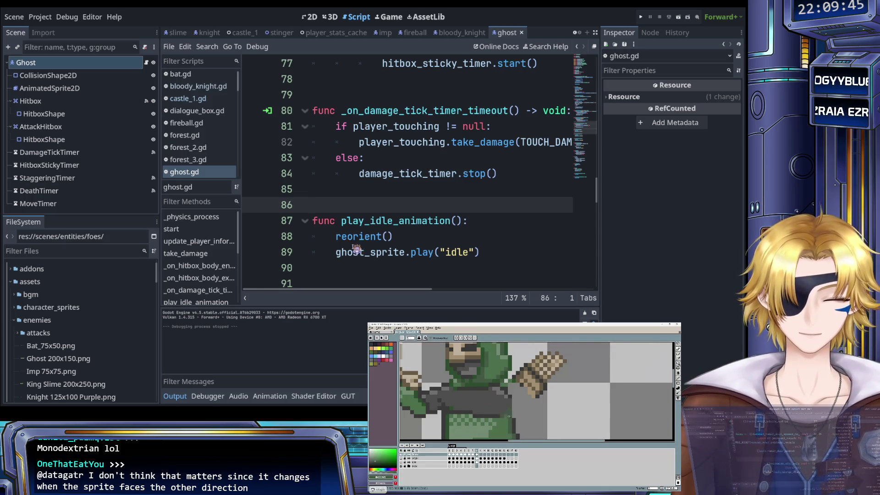
scroll(507, 413, down, 3)
scroll(506, 414, up, 3)
key(x)
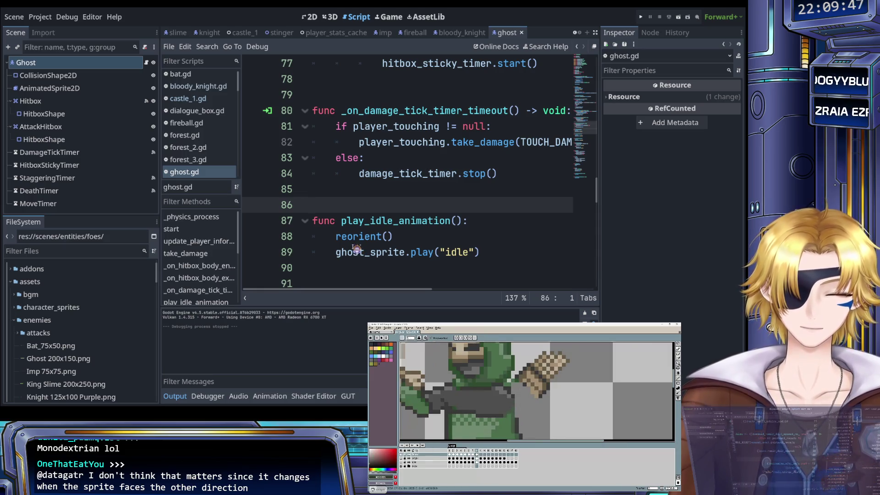
click(407, 236)
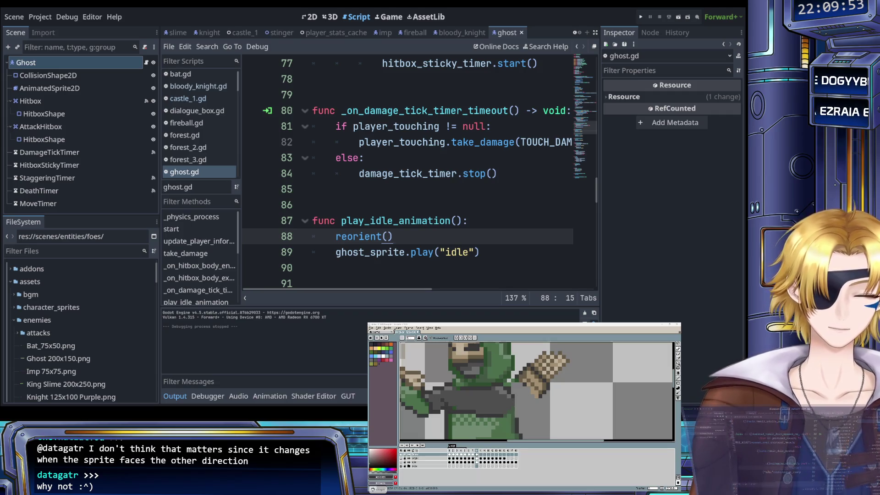
key(g)
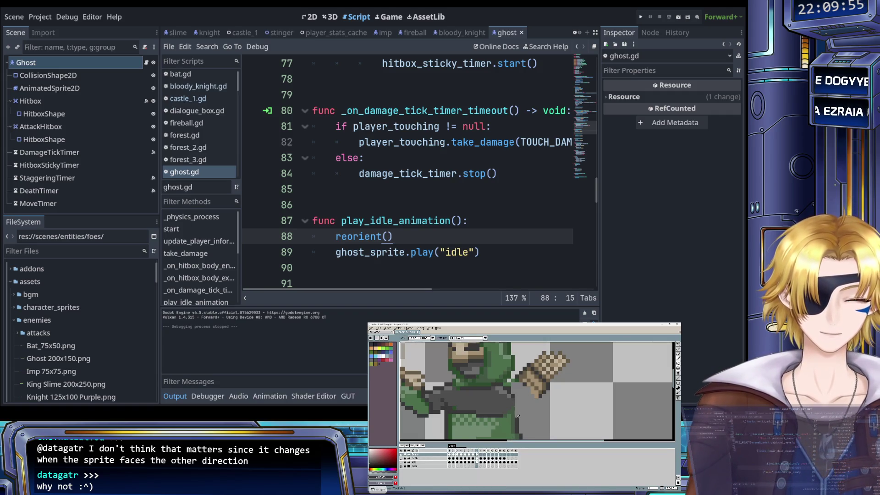
key(b)
scroll(515, 404, down, 1)
scroll(514, 404, up, 1)
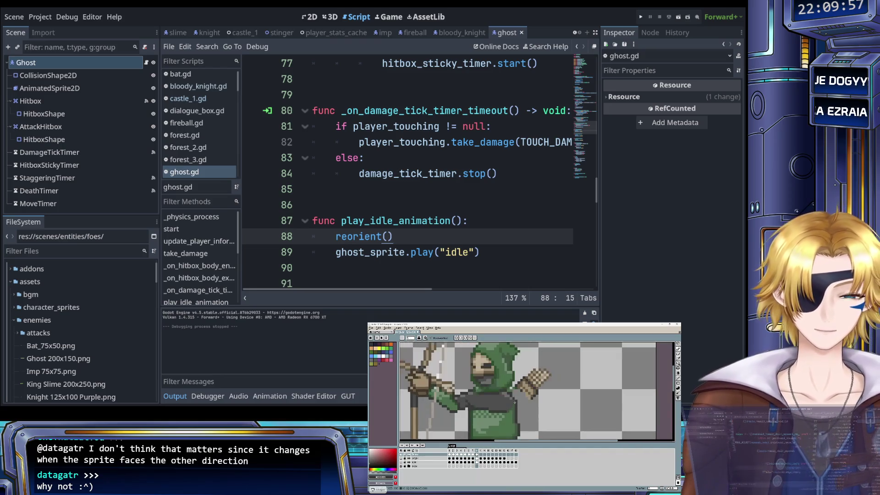
scroll(510, 416, down, 1)
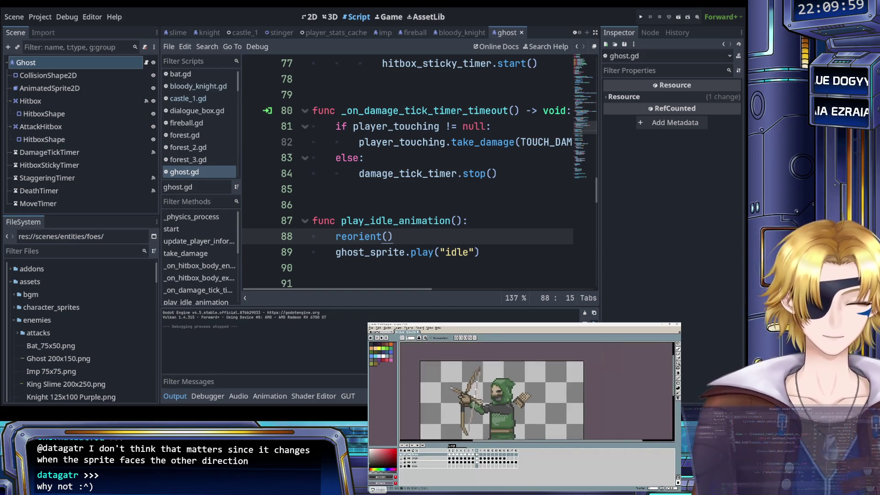
scroll(510, 405, up, 2)
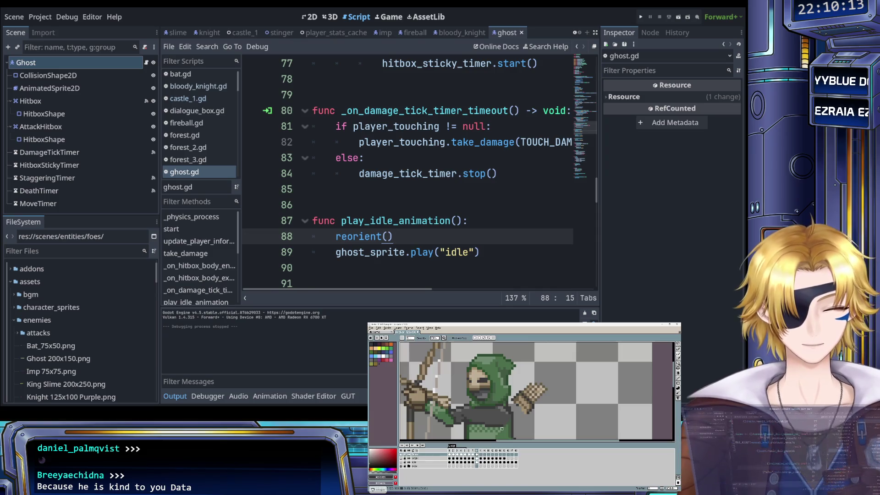
click(384, 265)
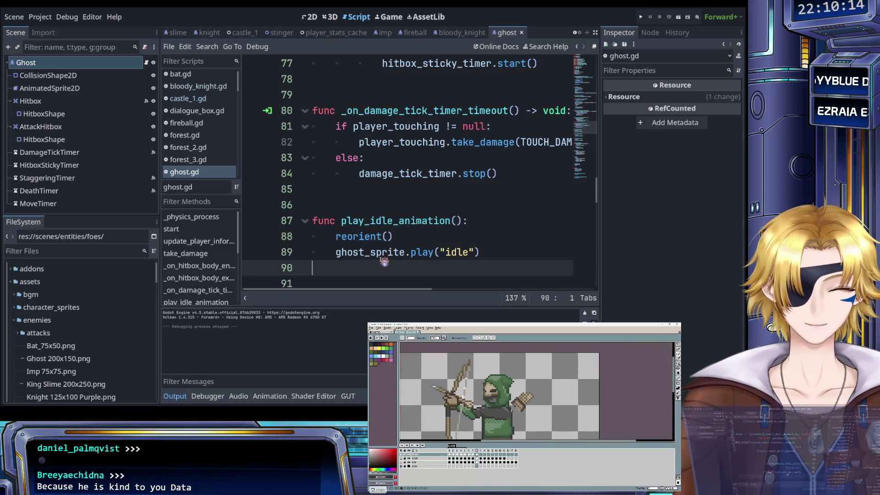
click(362, 208)
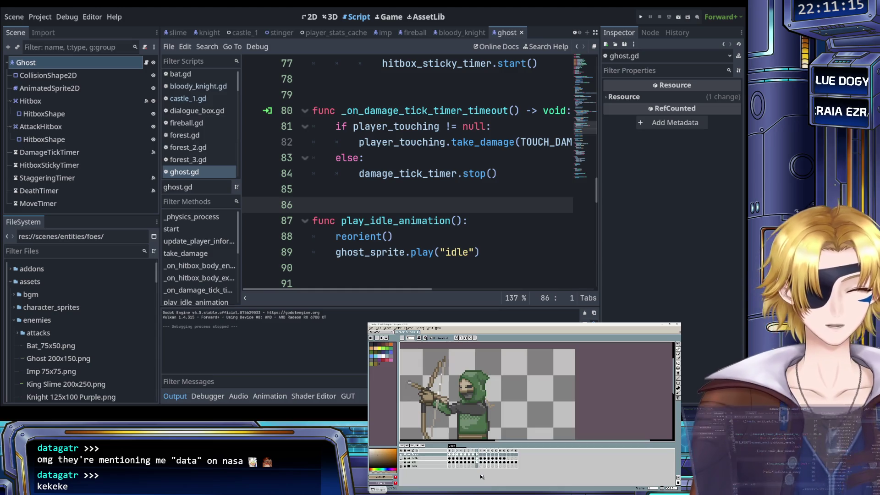
scroll(486, 394, down, 1)
Step: Browse the archer's animation frames, sampling the sleeve green along the way
scroll(486, 394, up, 2)
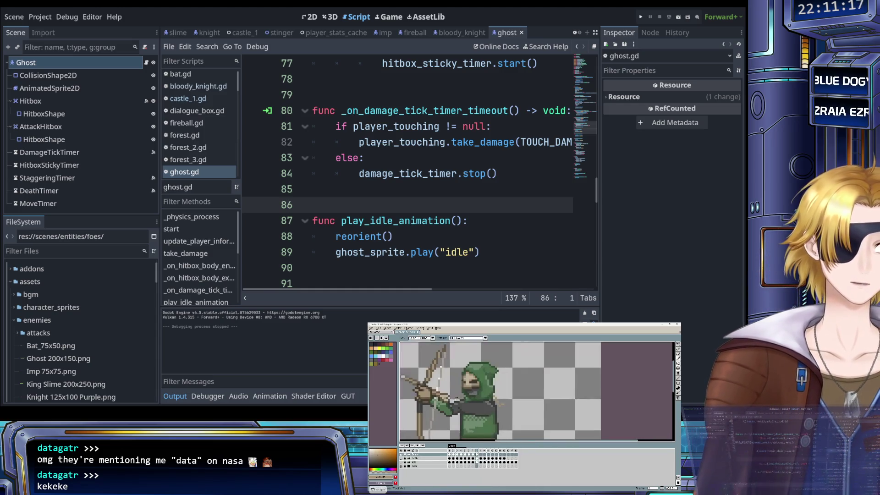
click(472, 395)
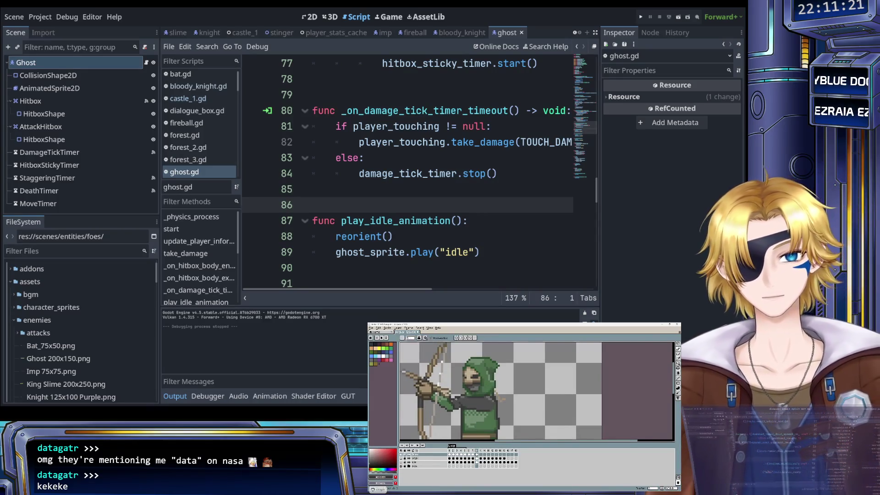
click(436, 393)
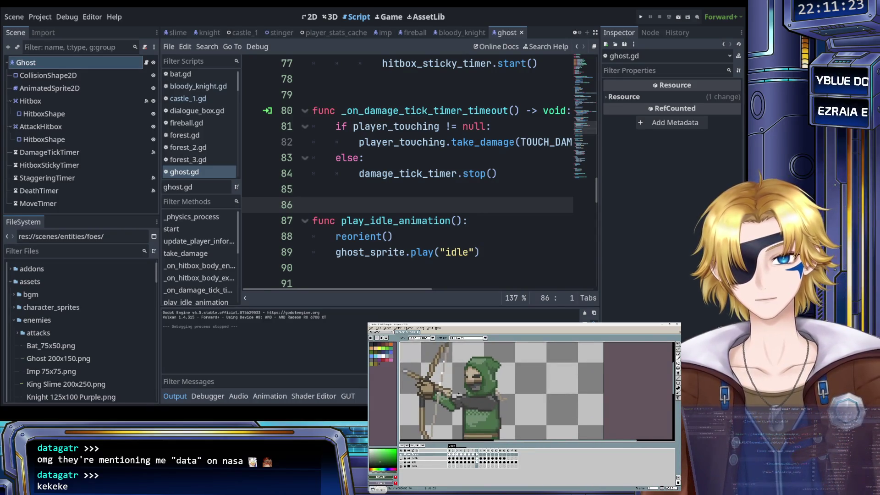
key(b)
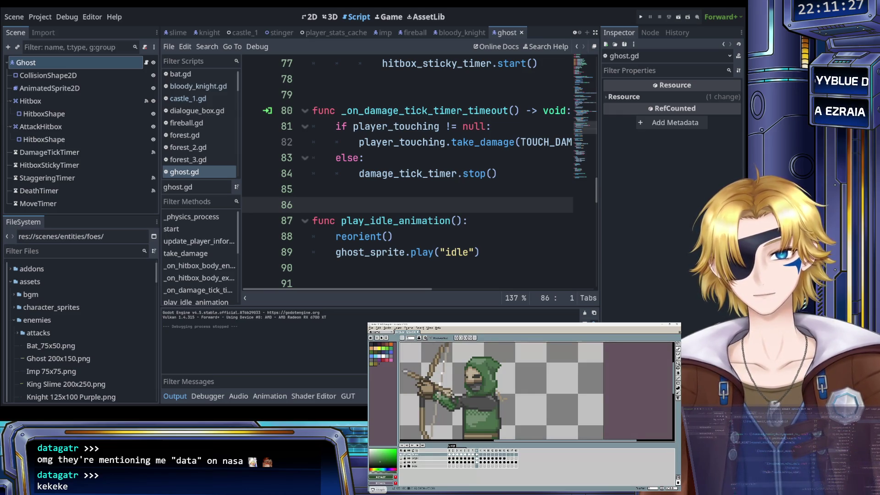
scroll(452, 396, up, 1)
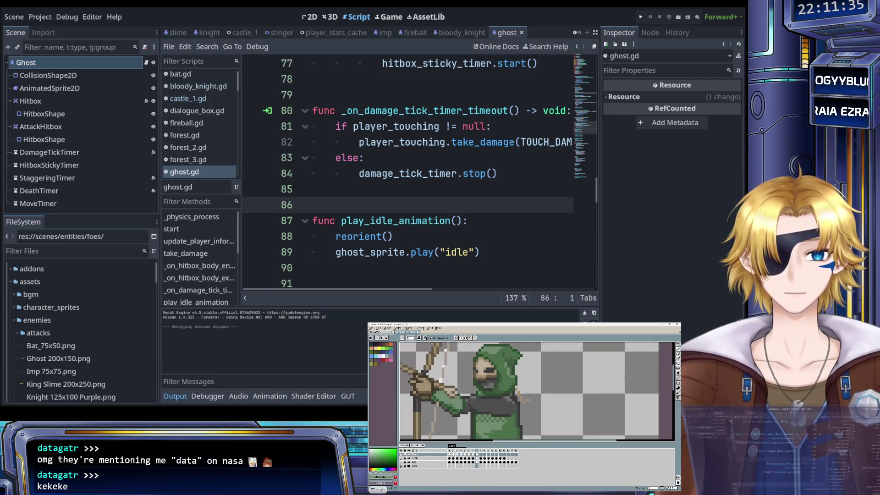
key(Return)
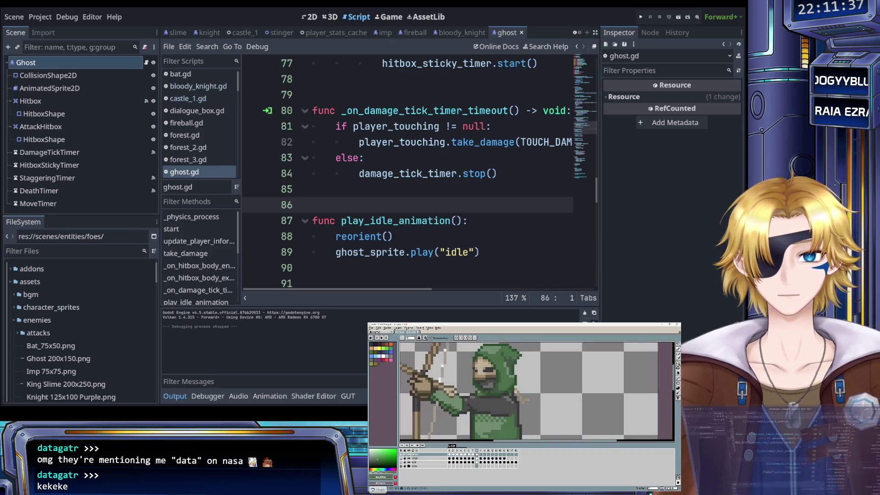
Step: Sample the dark reddish colour and the archer's green from the sprite
scroll(468, 407, down, 2)
scroll(468, 406, up, 1)
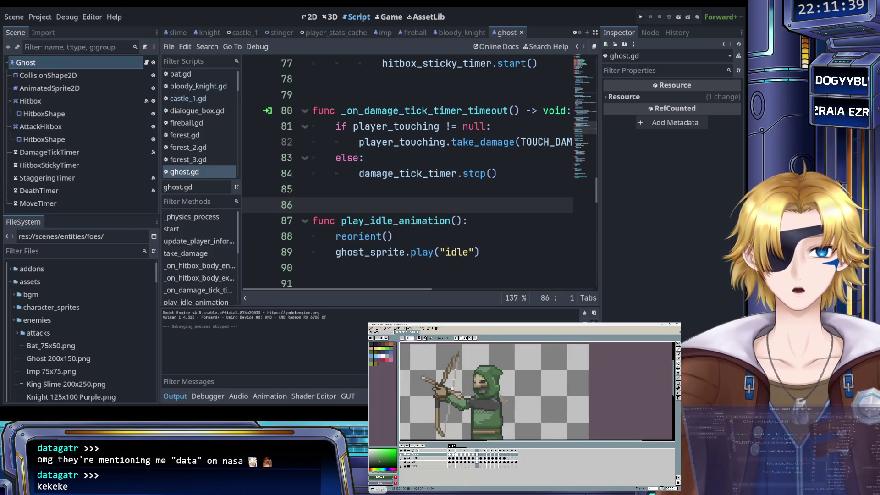
scroll(470, 409, up, 2)
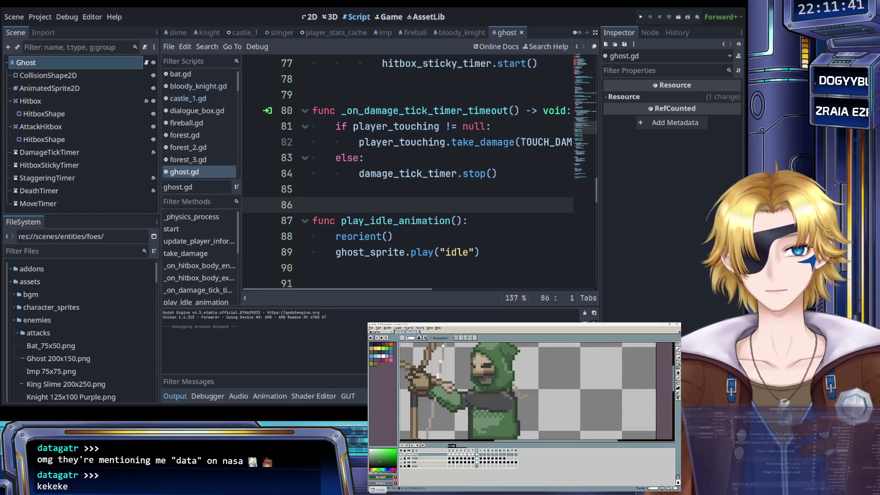
key(i)
click(478, 406)
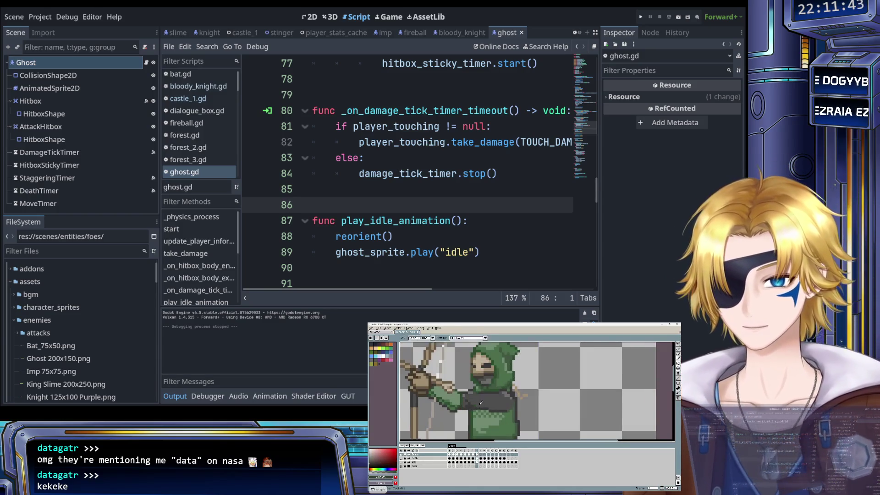
scroll(474, 405, down, 2)
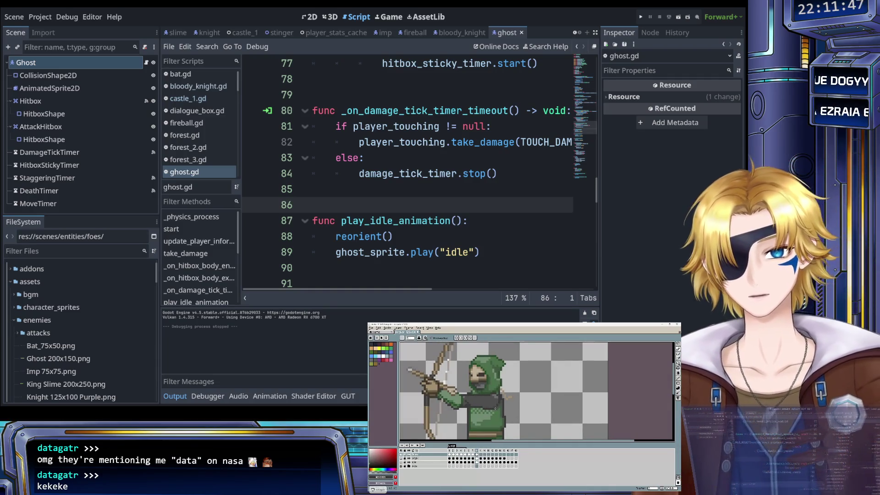
scroll(501, 405, down, 1)
key(alt)
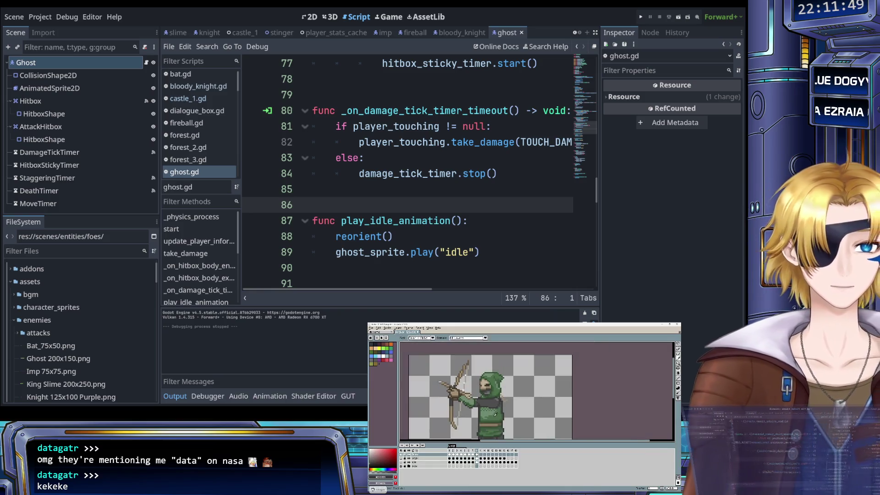
alt+click(499, 415)
Step: Sample nearby sprite colours and settle on a reddish tone for drawing
scroll(493, 415, up, 2)
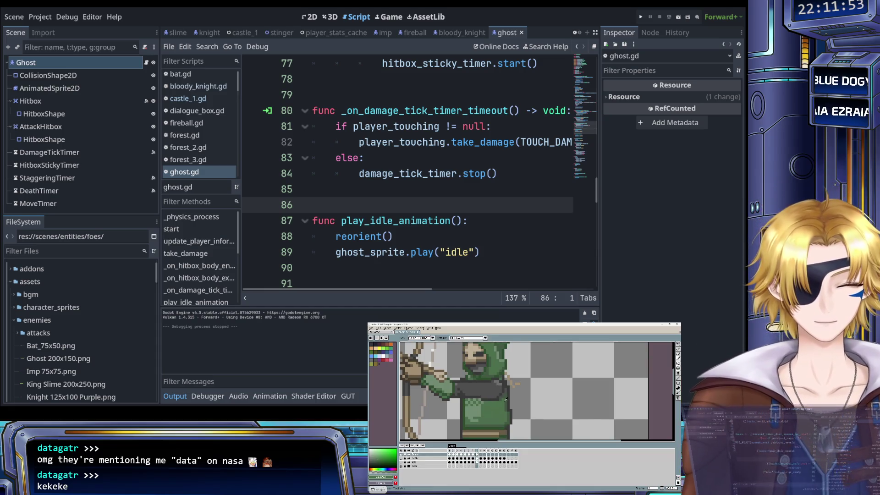
alt+click(491, 403)
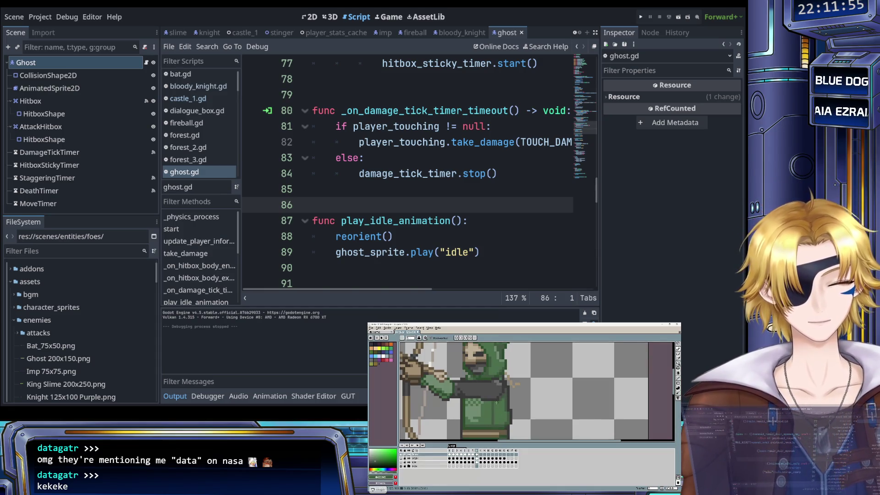
alt+click(495, 402)
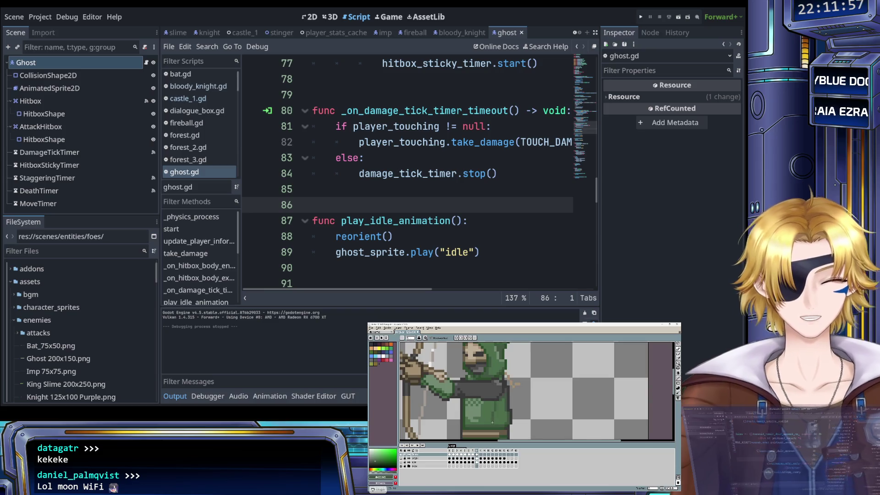
scroll(495, 402, down, 3)
scroll(498, 406, up, 1)
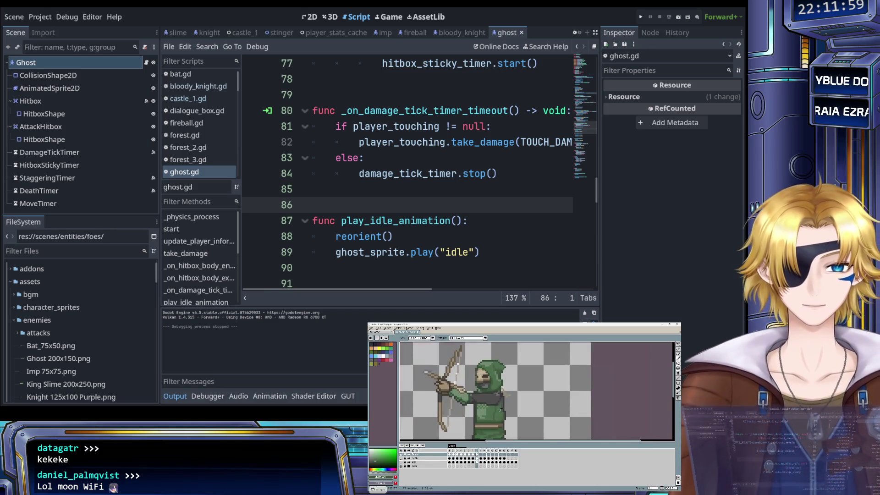
alt+click(506, 403)
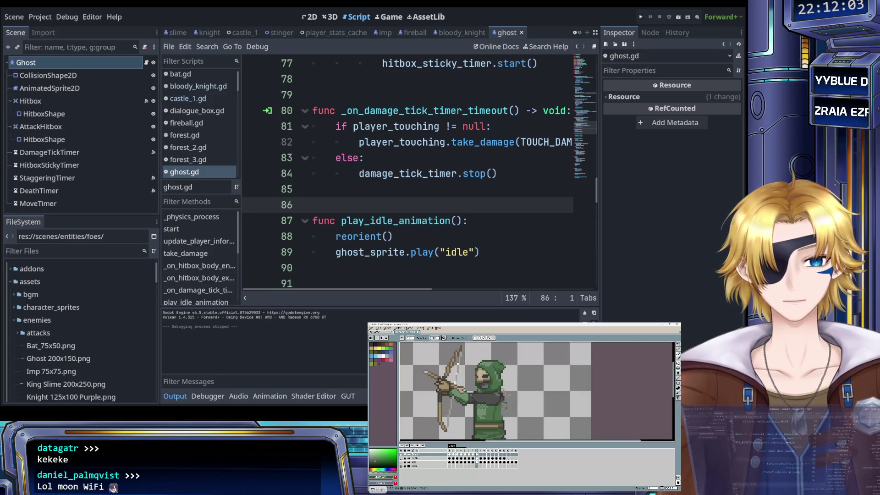
scroll(504, 405, up, 1)
alt+click(502, 401)
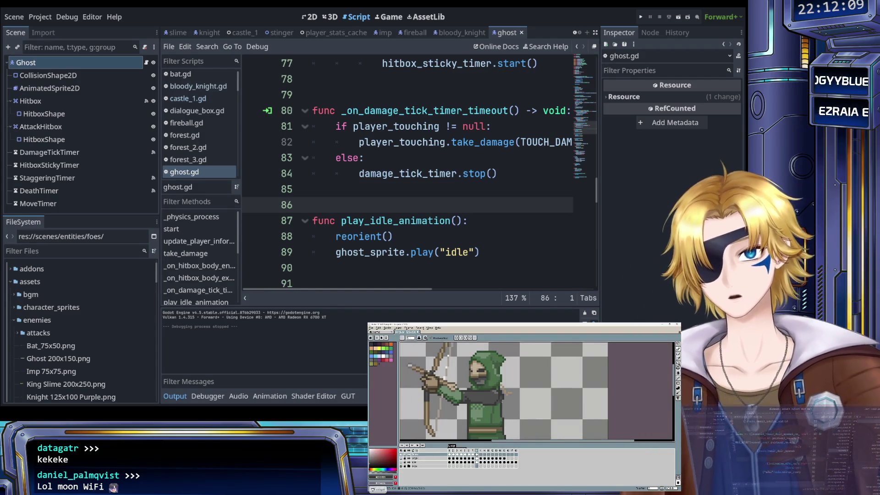
key(b)
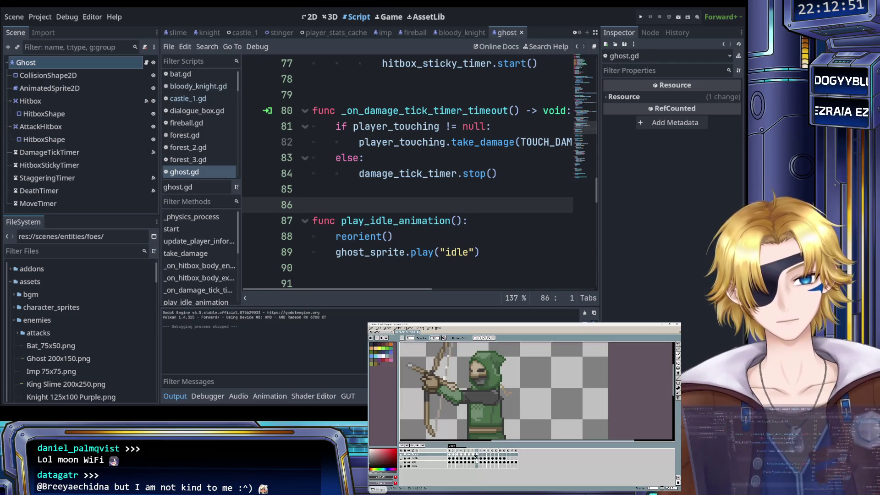
scroll(479, 425, down, 2)
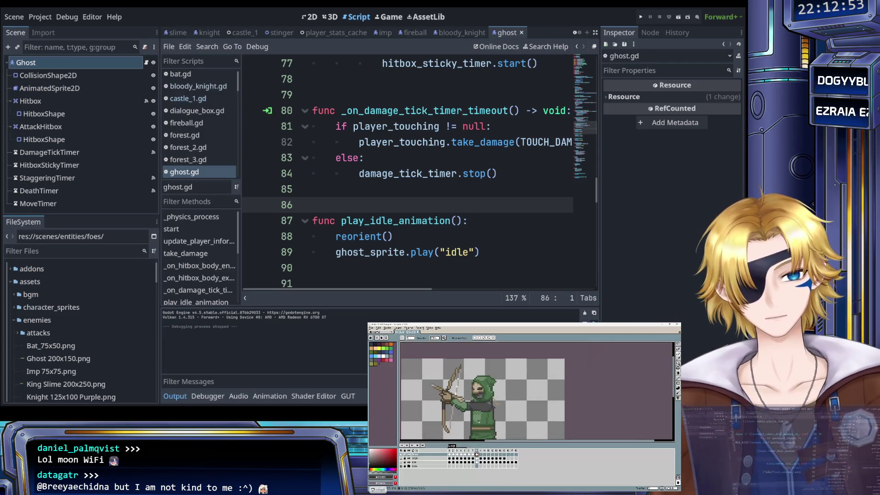
scroll(478, 424, up, 2)
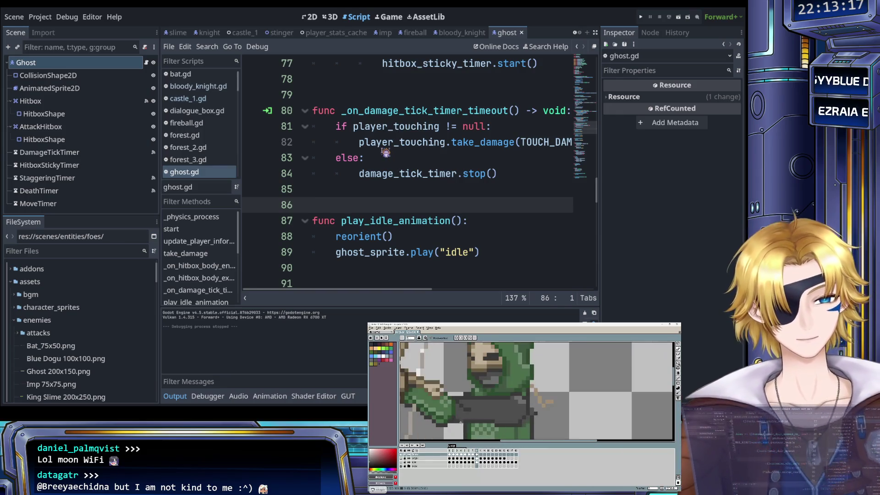
click(372, 190)
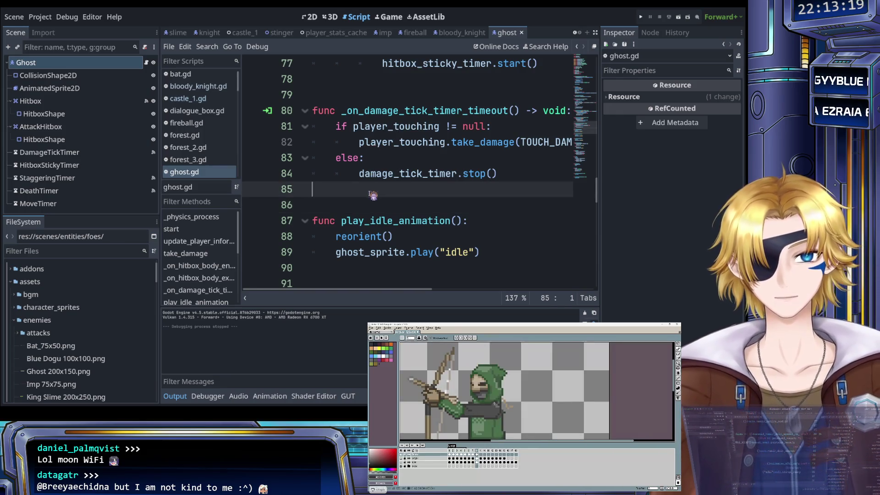
scroll(372, 193, down, 8)
scroll(372, 201, down, 9)
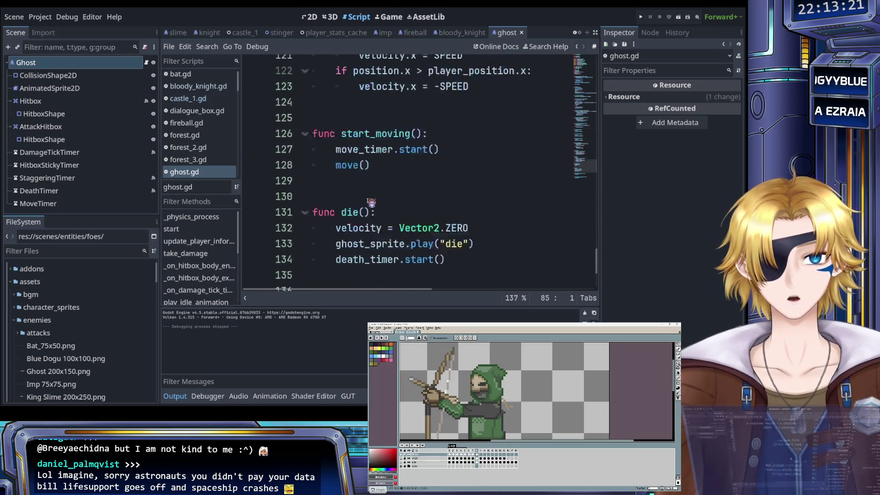
scroll(372, 211, up, 4)
scroll(373, 216, up, 9)
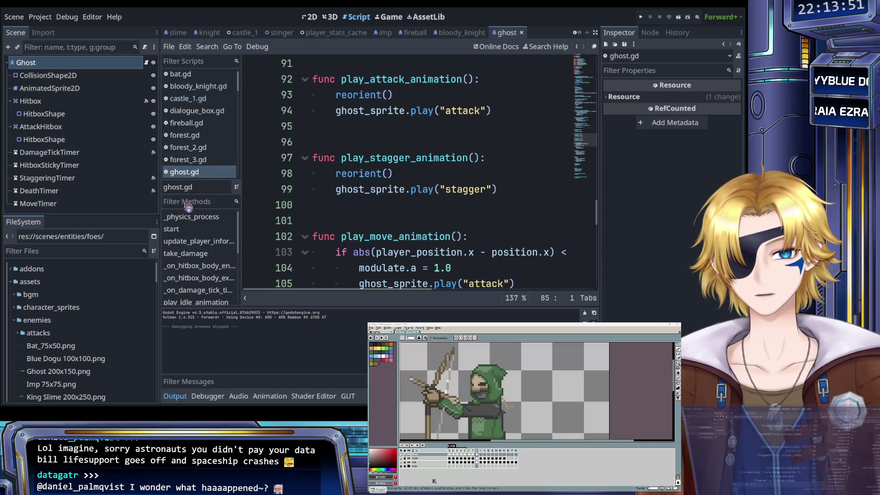
scroll(100, 282, down, 5)
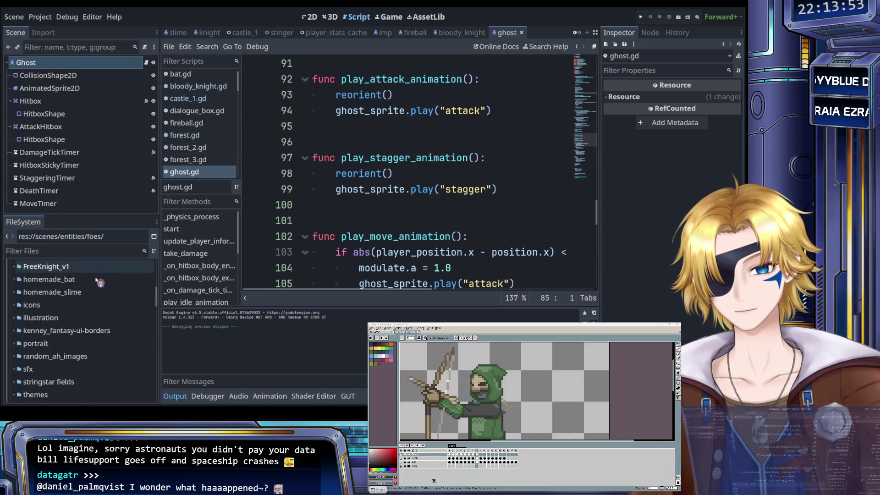
scroll(100, 282, up, 5)
scroll(100, 282, down, 3)
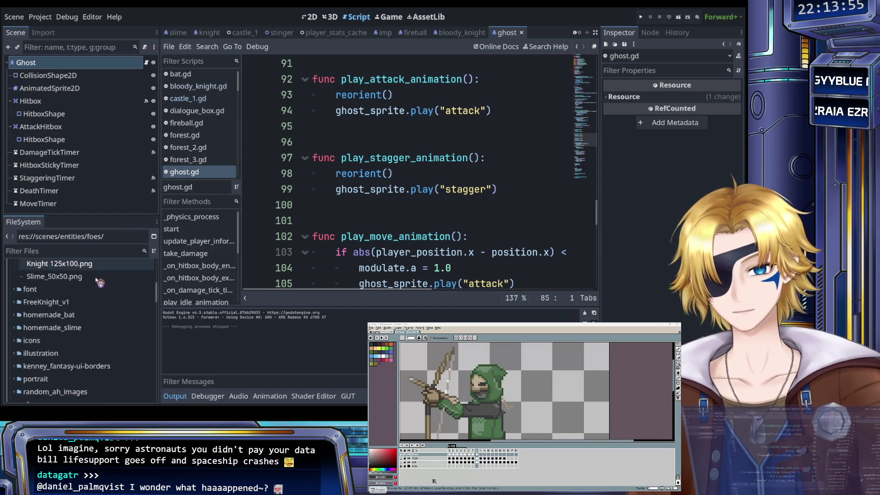
scroll(97, 283, up, 4)
click(97, 282)
scroll(97, 286, up, 1)
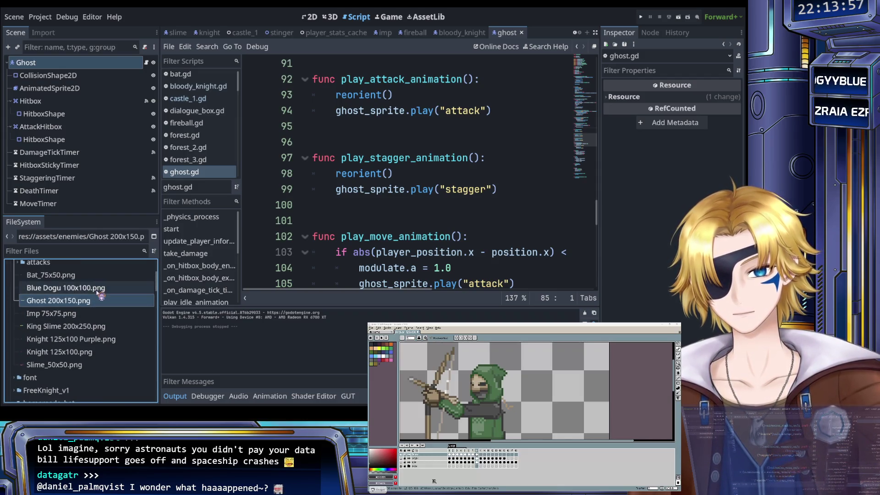
scroll(97, 290, down, 3)
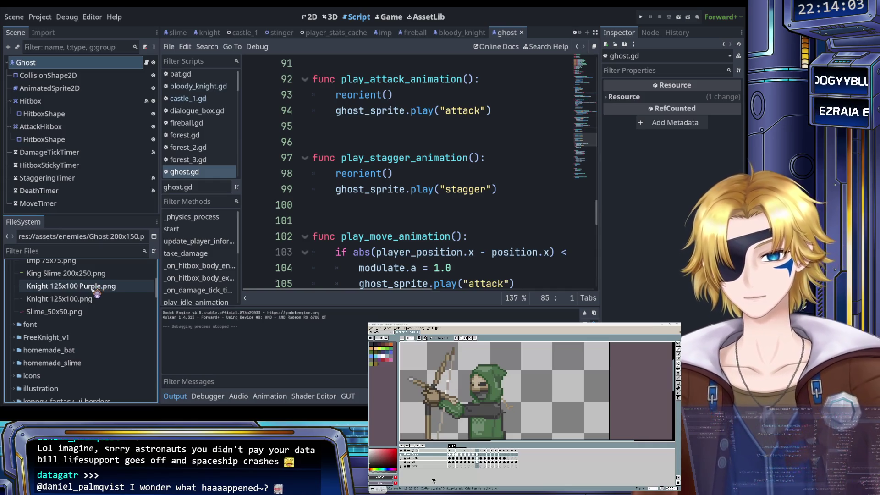
scroll(97, 293, down, 2)
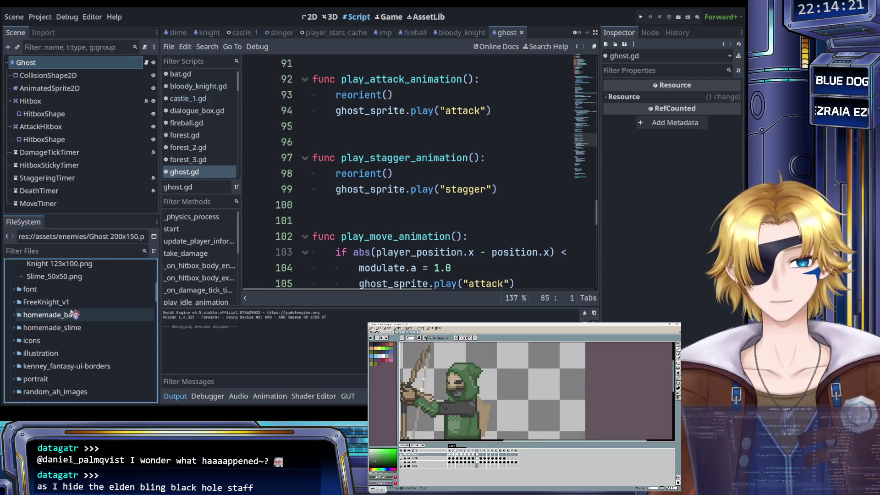
scroll(74, 314, down, 15)
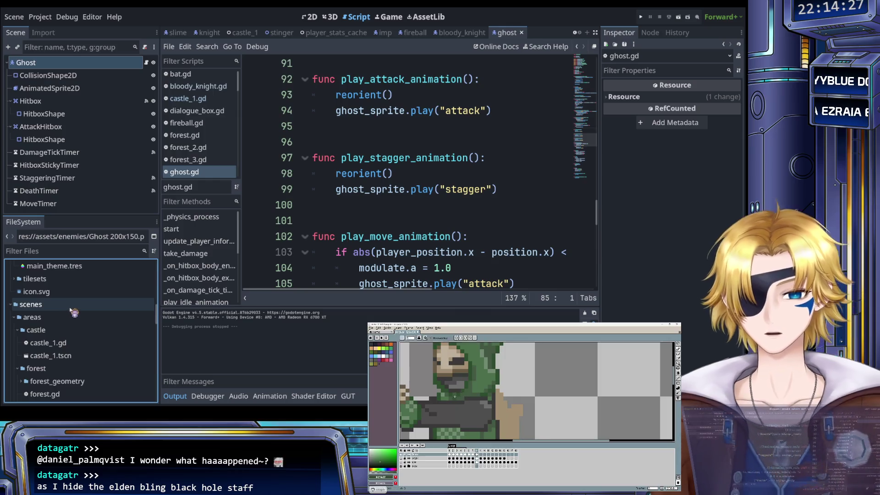
scroll(74, 316, down, 3)
scroll(78, 318, down, 8)
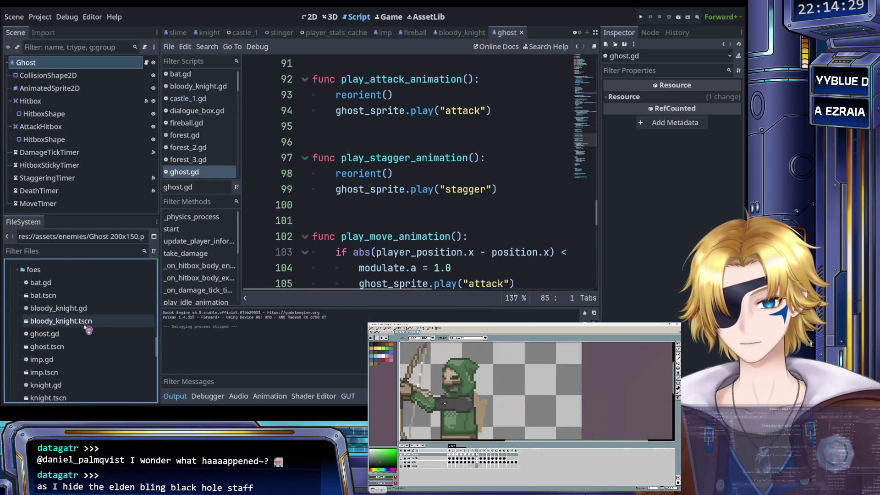
scroll(96, 327, up, 7)
click(62, 288)
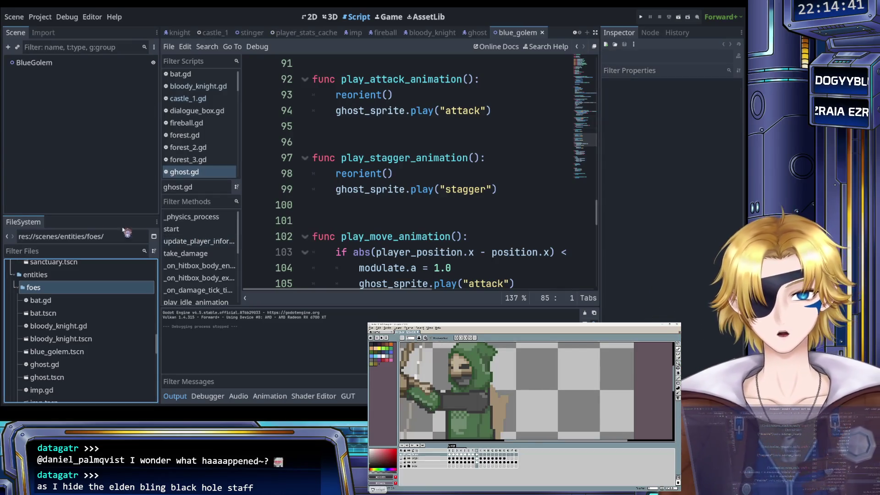
Step: Create the Node2D BlueGolem scene as blue_golem.tscn with blue_golem.gd, then open slime.gd
click(62, 65)
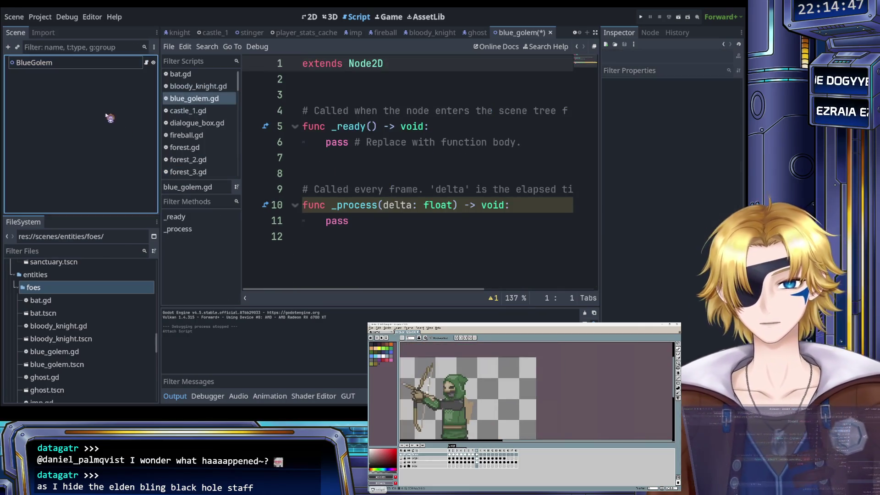
click(300, 158)
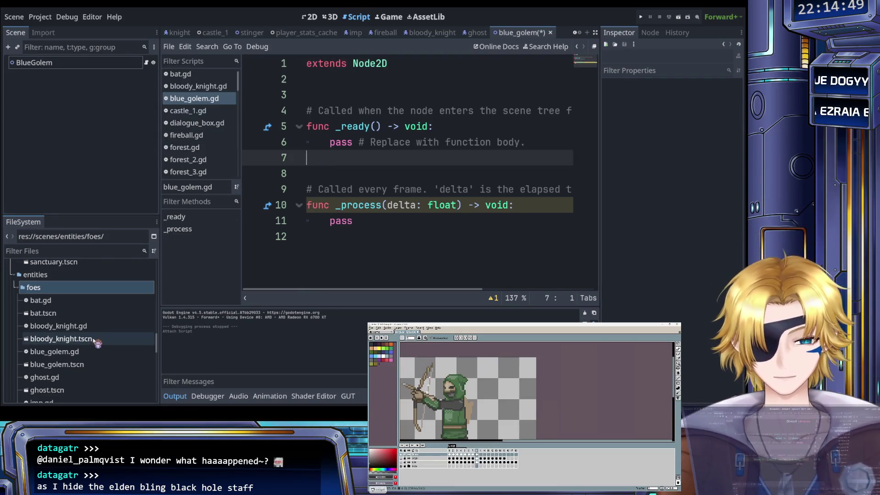
scroll(68, 312, down, 2)
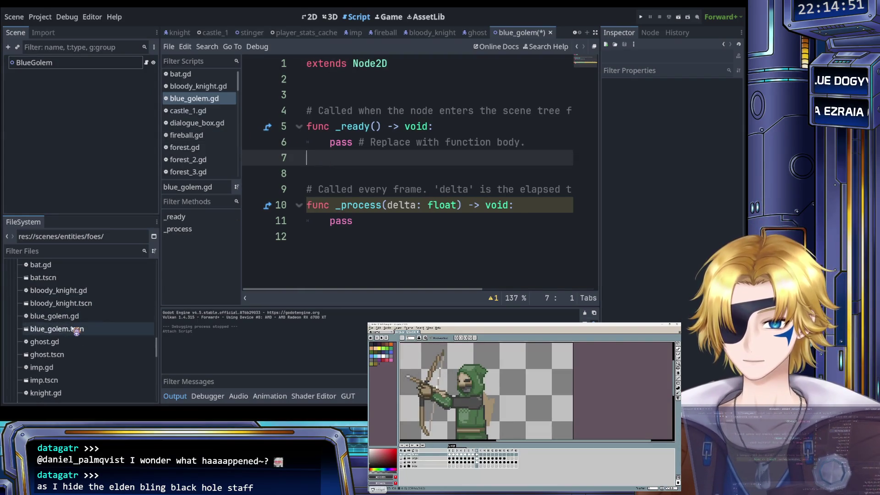
scroll(71, 330, down, 2)
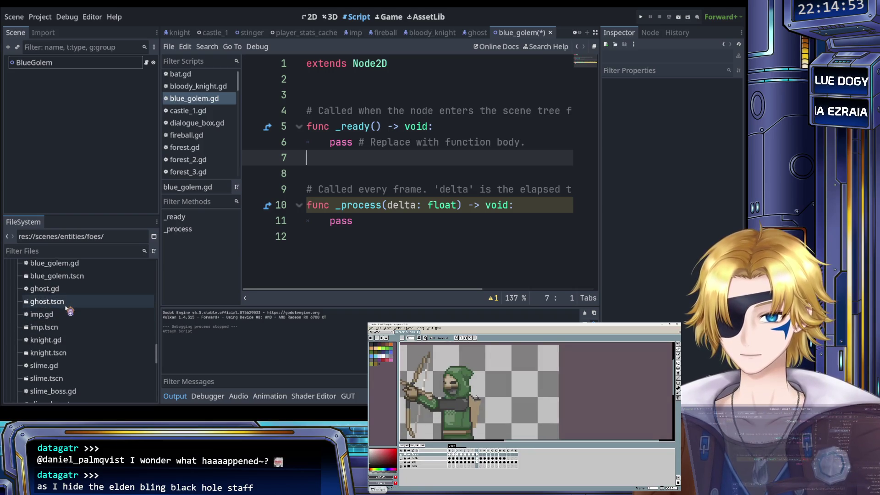
scroll(69, 311, up, 1)
scroll(69, 310, up, 2)
scroll(68, 309, down, 3)
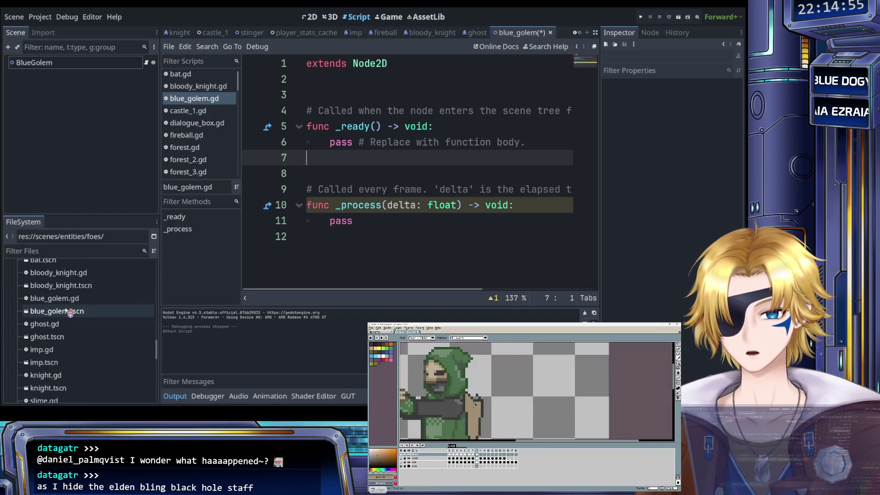
double_click(71, 347)
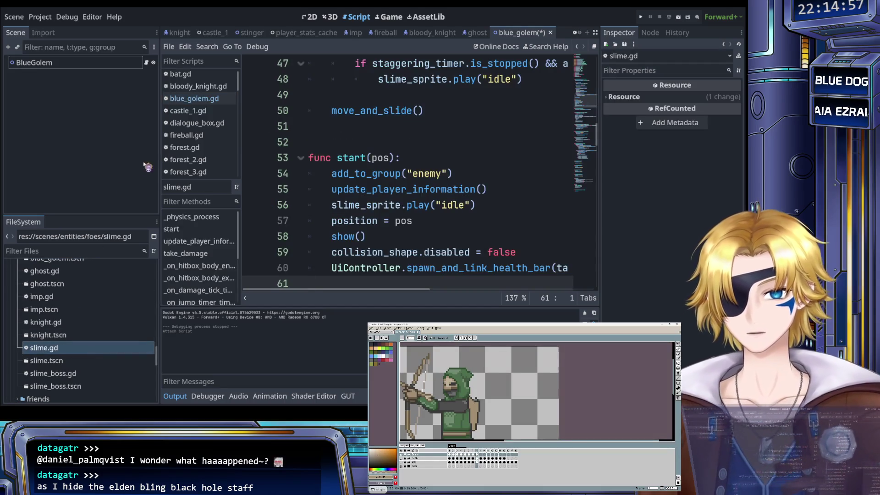
Step: Select all of slime.gd's code to copy it
click(497, 102)
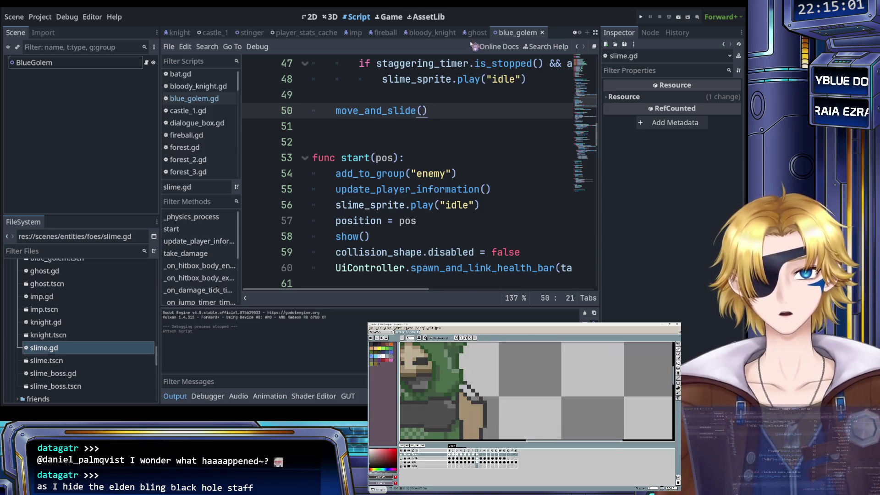
scroll(386, 34, up, 7)
scroll(386, 37, down, 7)
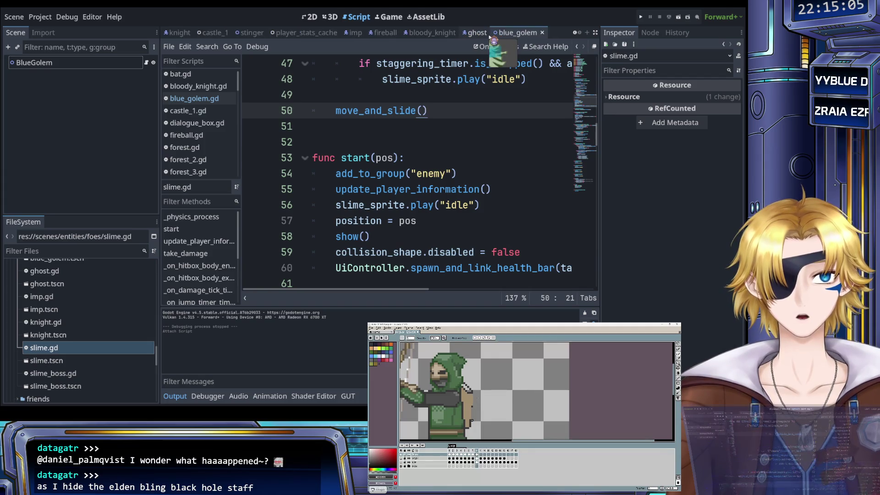
scroll(475, 100, up, 3)
scroll(474, 100, down, 2)
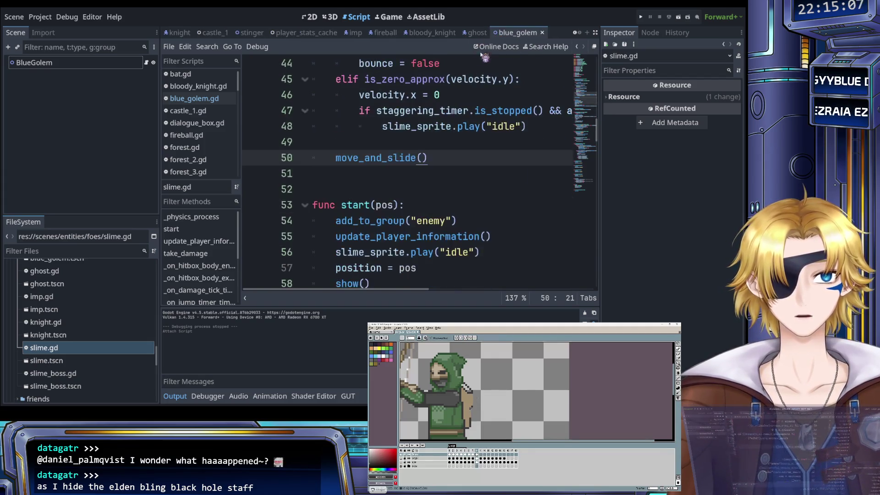
scroll(463, 101, up, 9)
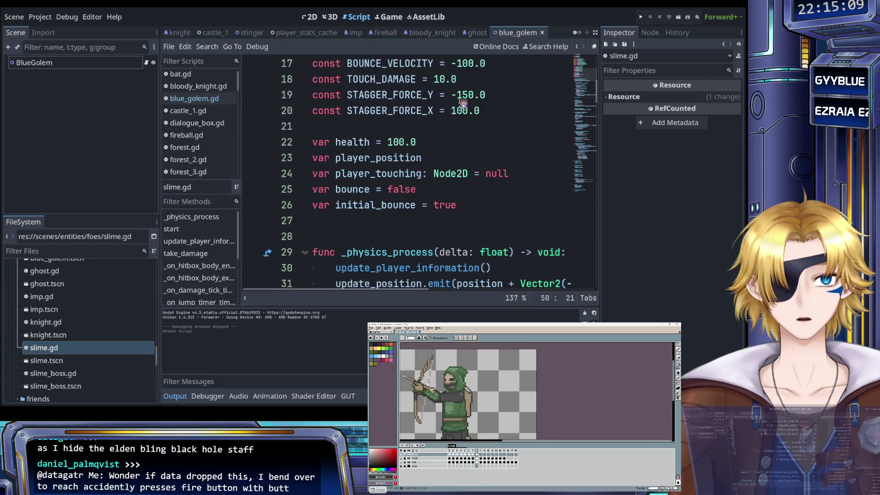
scroll(463, 102, down, 1)
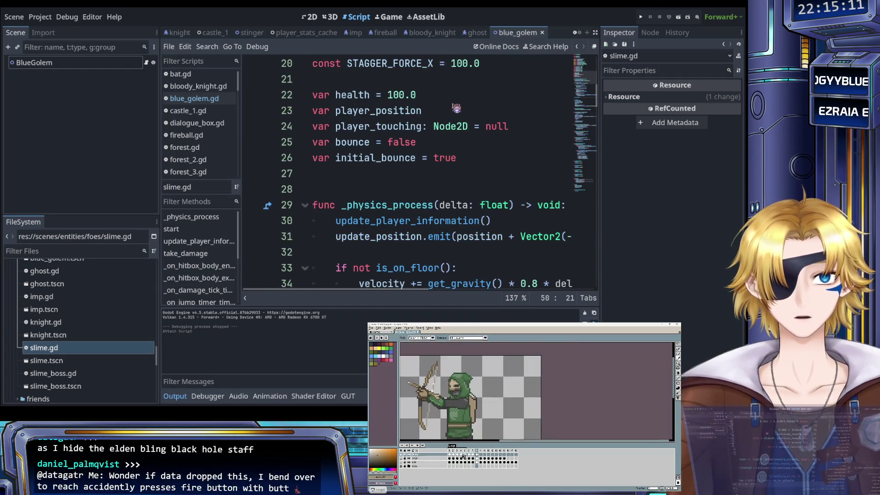
click(455, 108)
scroll(456, 109, up, 5)
key(ctrl+a)
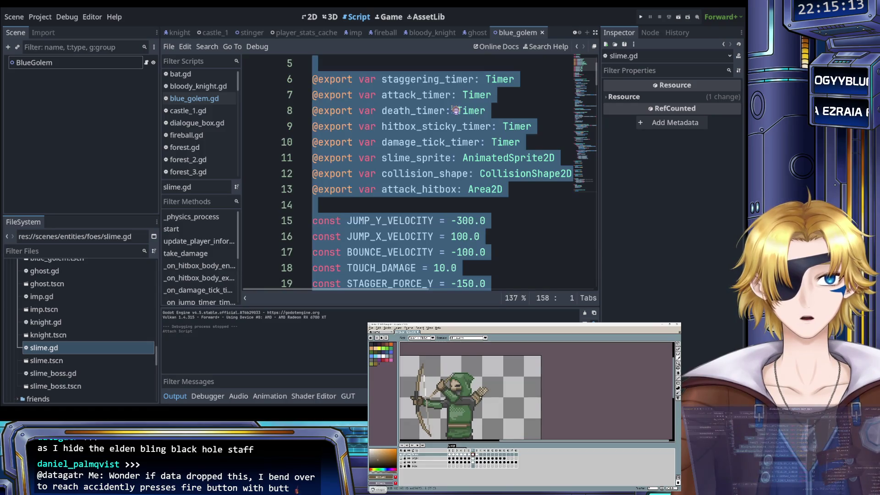
Step: Review the slime script and scene, inspecting its CollisionShape2D node
click(456, 110)
scroll(456, 110, up, 2)
scroll(456, 110, down, 9)
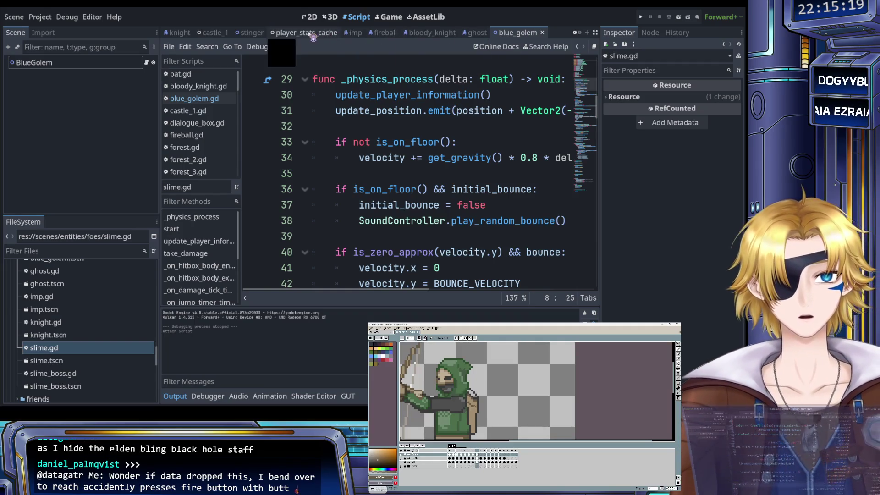
scroll(302, 33, up, 1)
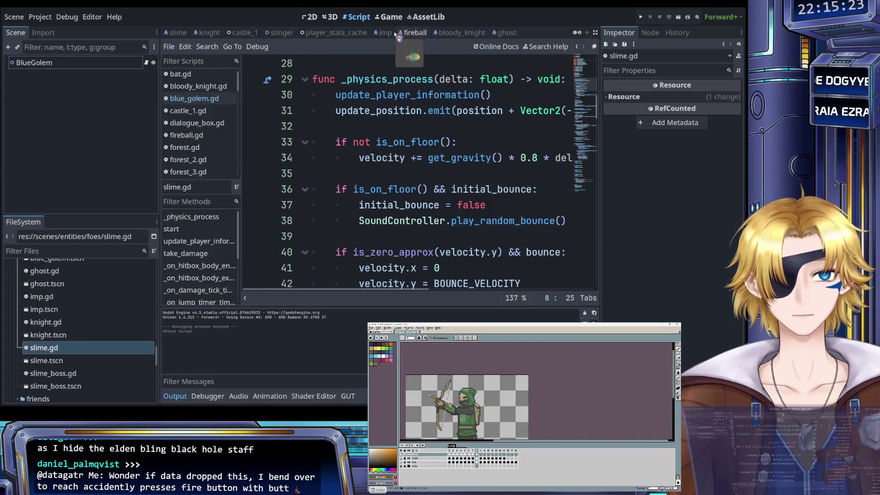
scroll(297, 33, up, 1)
scroll(280, 33, up, 1)
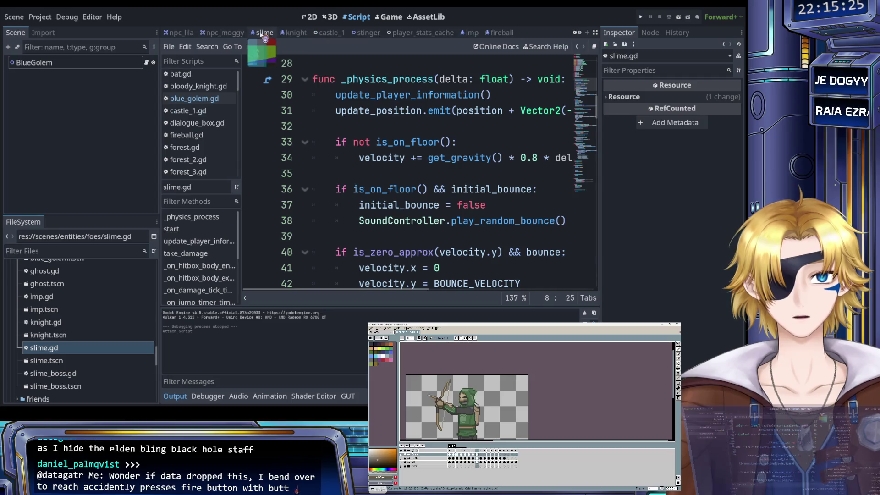
click(265, 33)
click(90, 78)
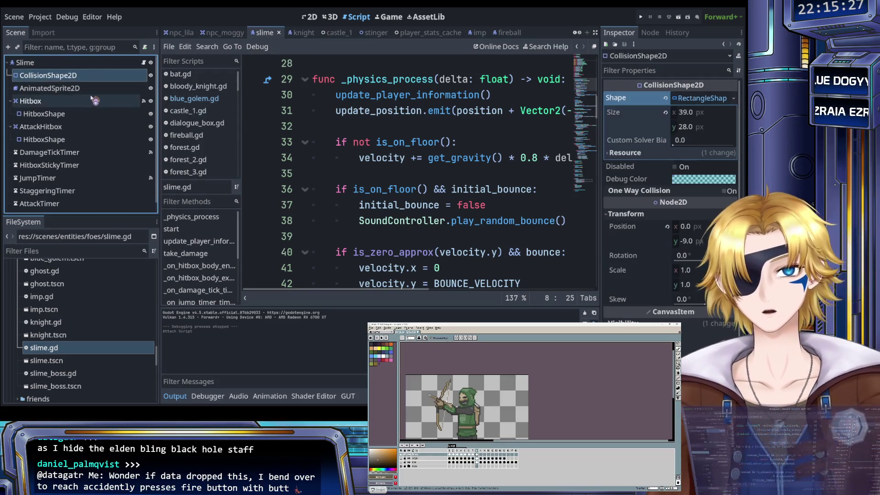
scroll(463, 33, down, 3)
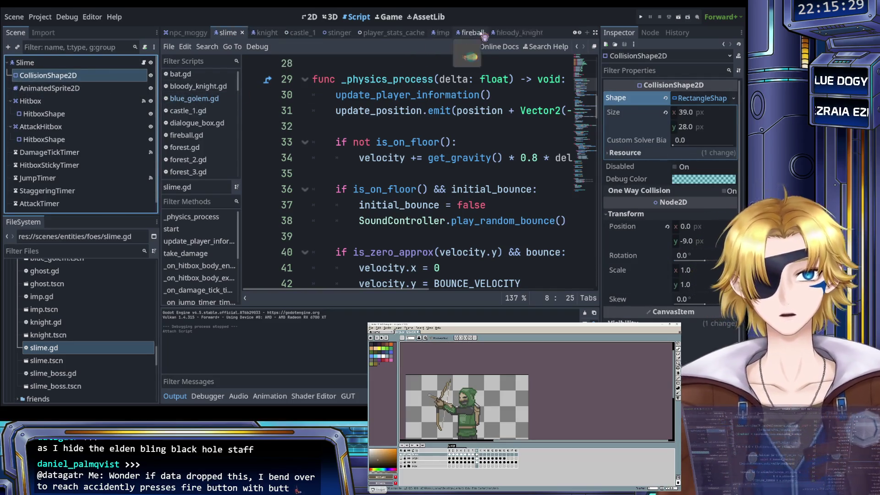
Step: Replace blue_golem.gd's template code with the pasted slime code and save it
click(194, 98)
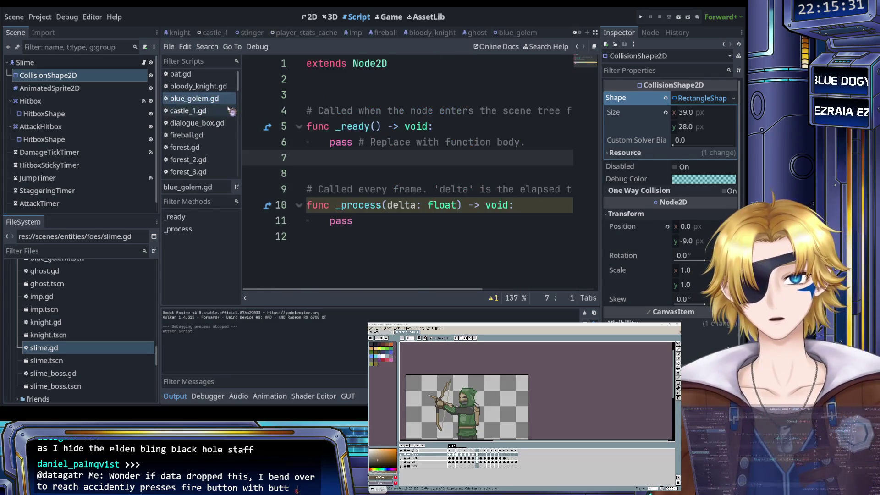
key(ctrl+a)
key(ctrl+v)
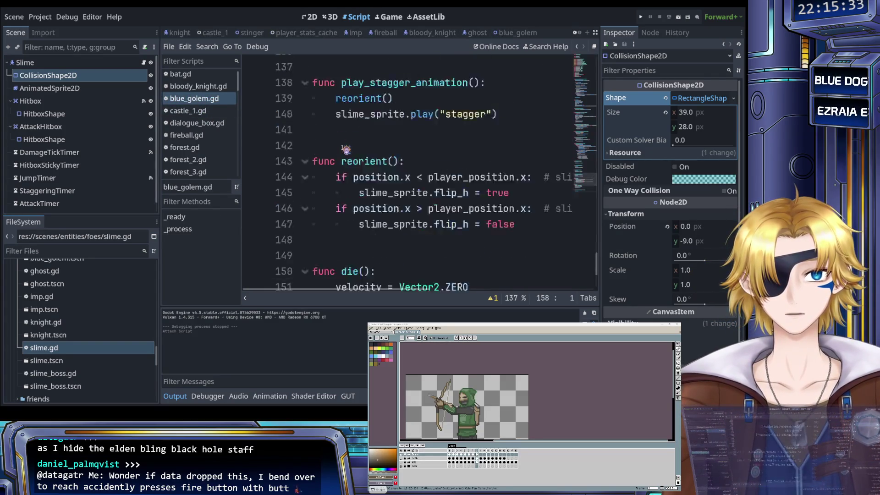
scroll(355, 164, up, 20)
scroll(360, 178, up, 7)
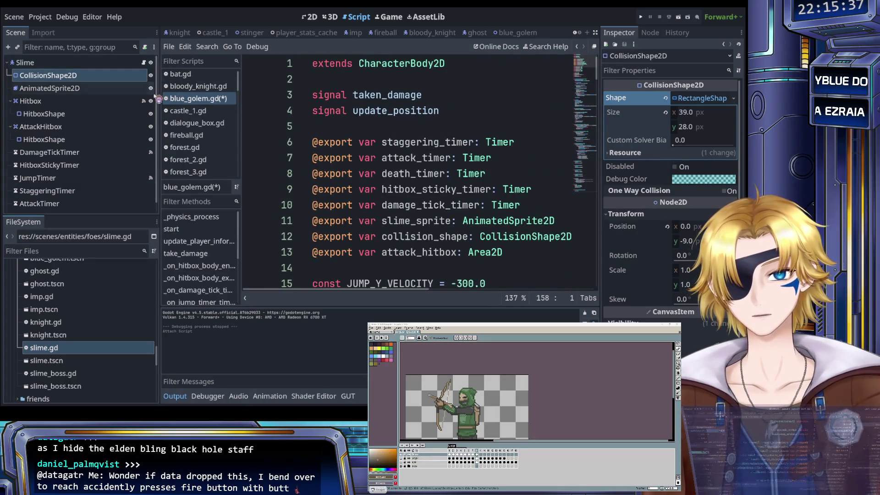
key(ctrl+s)
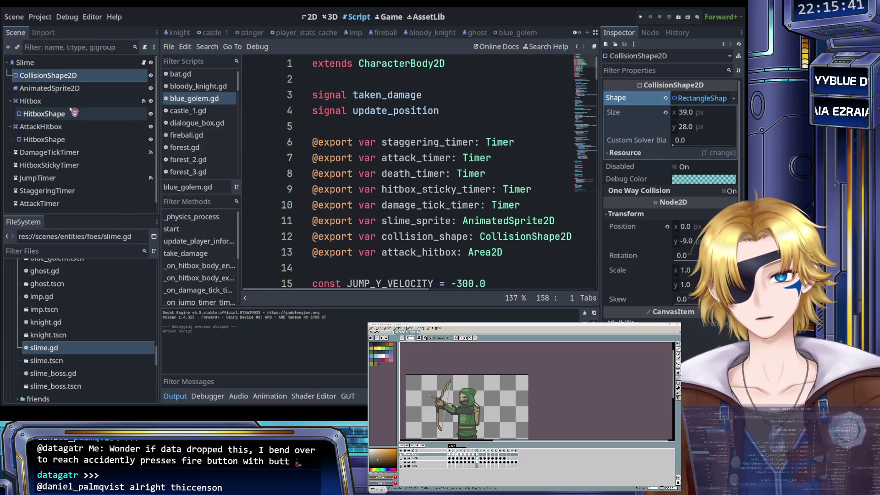
click(56, 101)
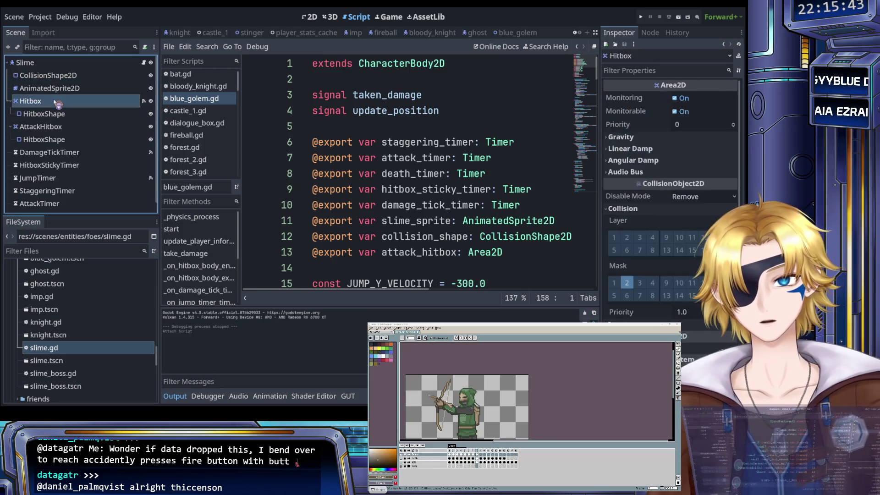
Step: Select the Slime nodes from CollisionShape2D through DeathTimer and copy them
click(50, 76)
scroll(52, 89, down, 1)
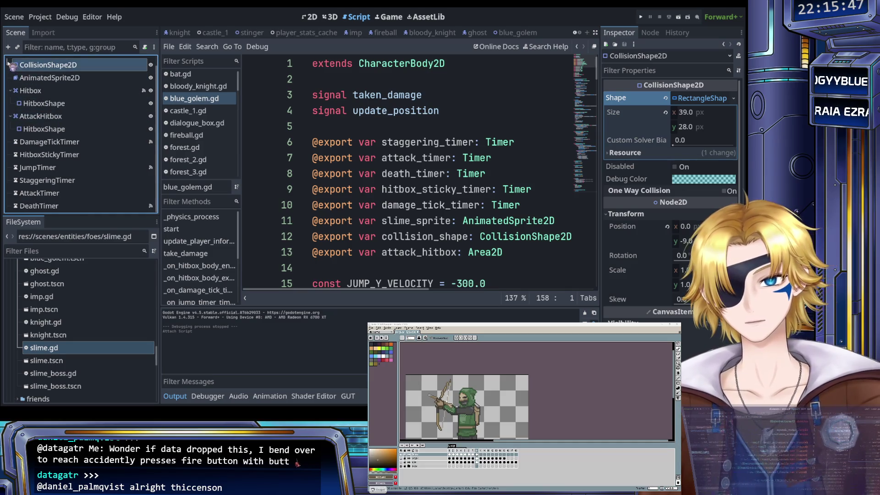
shift+click(58, 203)
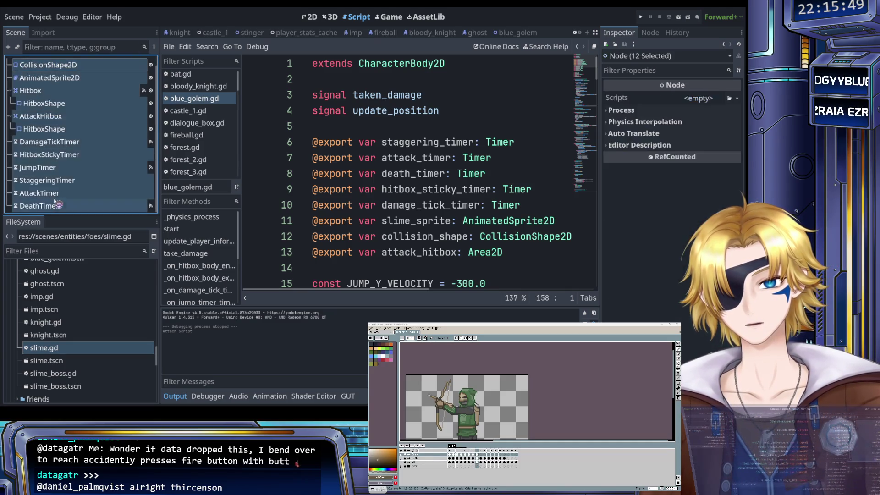
click(83, 169)
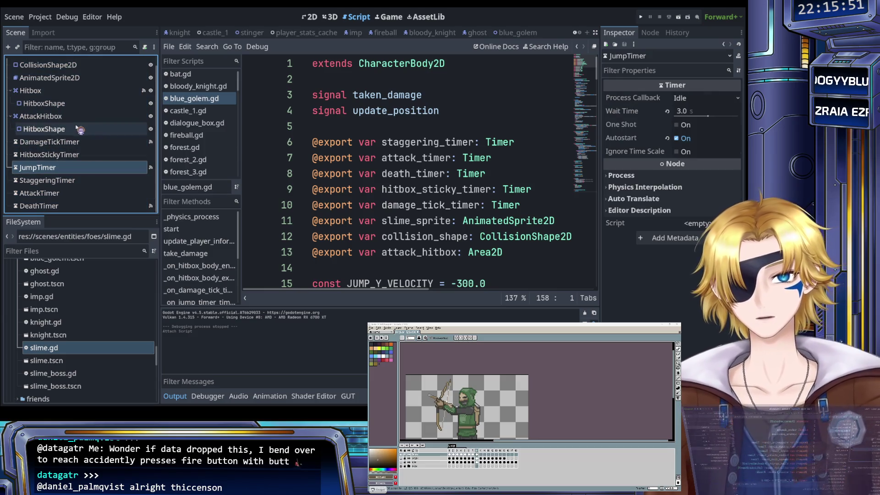
scroll(78, 138, up, 1)
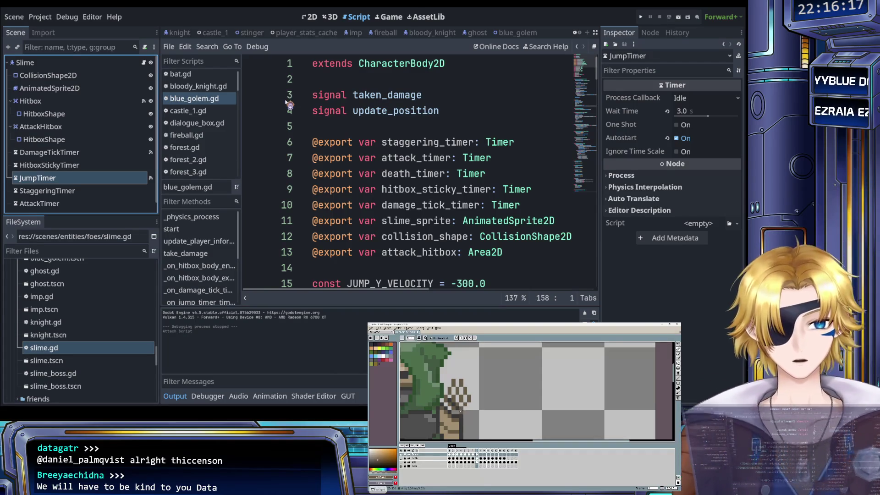
click(356, 122)
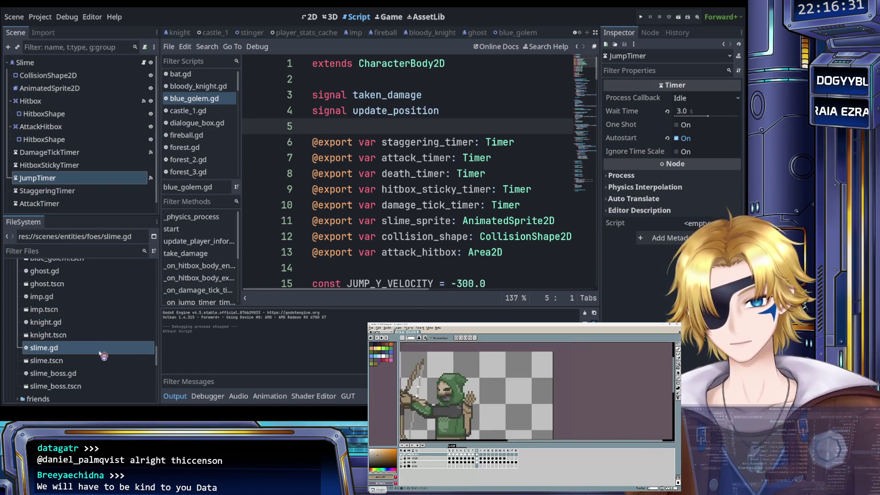
scroll(85, 335, up, 3)
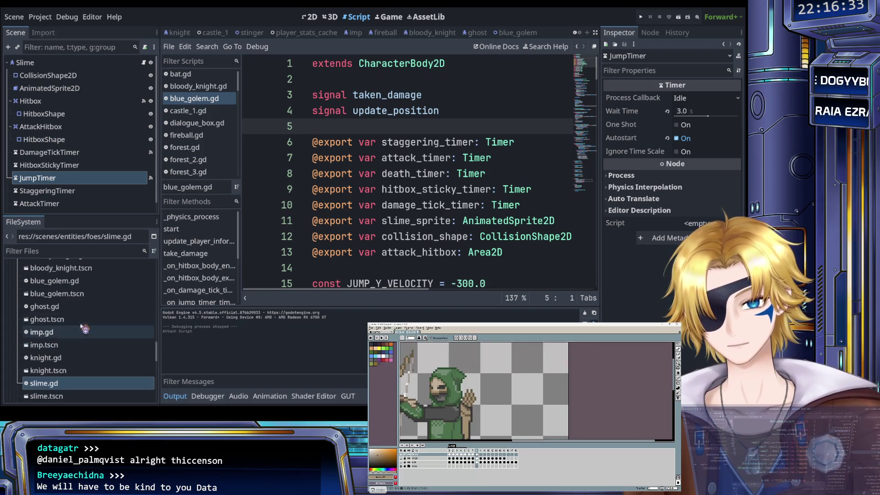
Step: Open blue_golem.tscn and paste the slime's collision, sprite, hitbox and timer nodes under BlueGolem
double_click(79, 292)
click(78, 283)
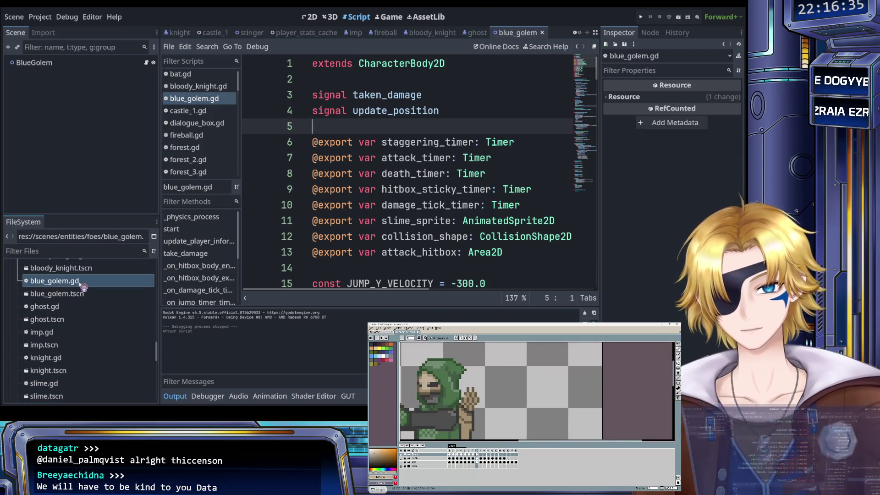
click(363, 222)
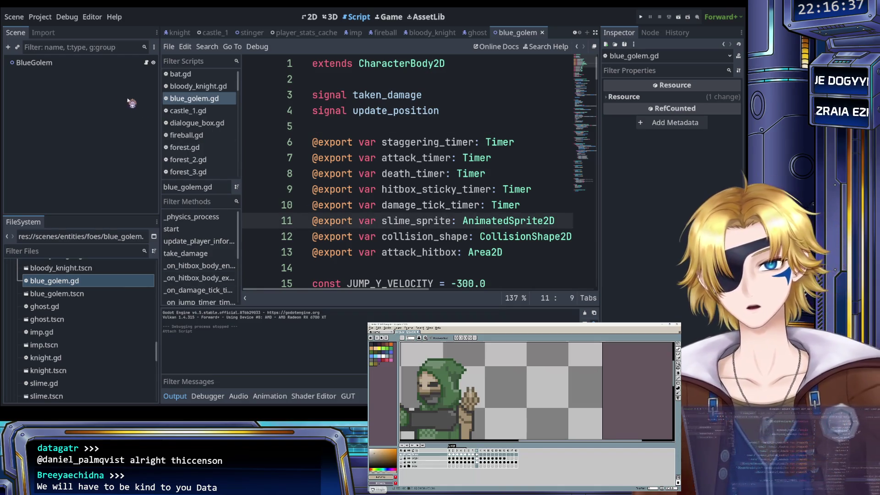
click(69, 63)
key(ctrl+v)
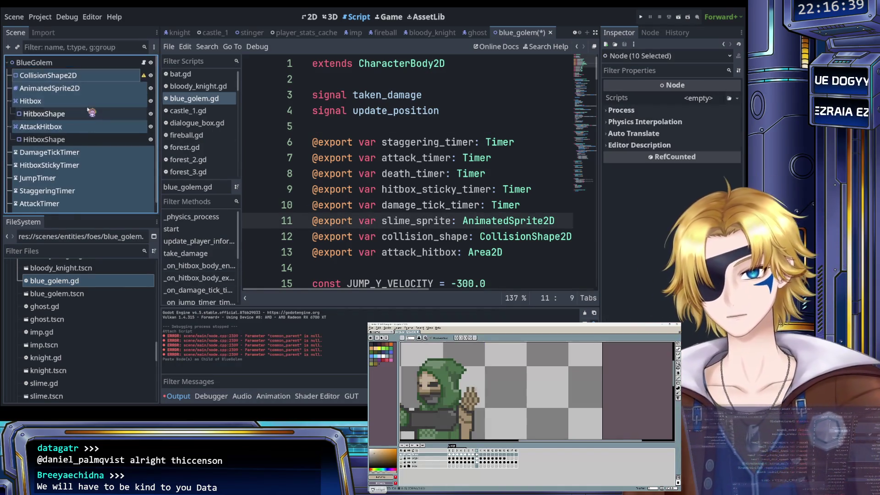
click(93, 77)
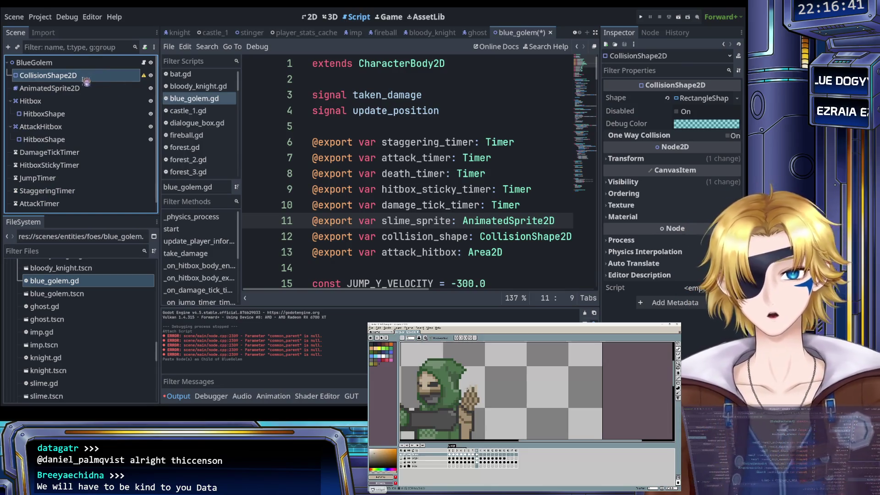
key(ctrl+j)
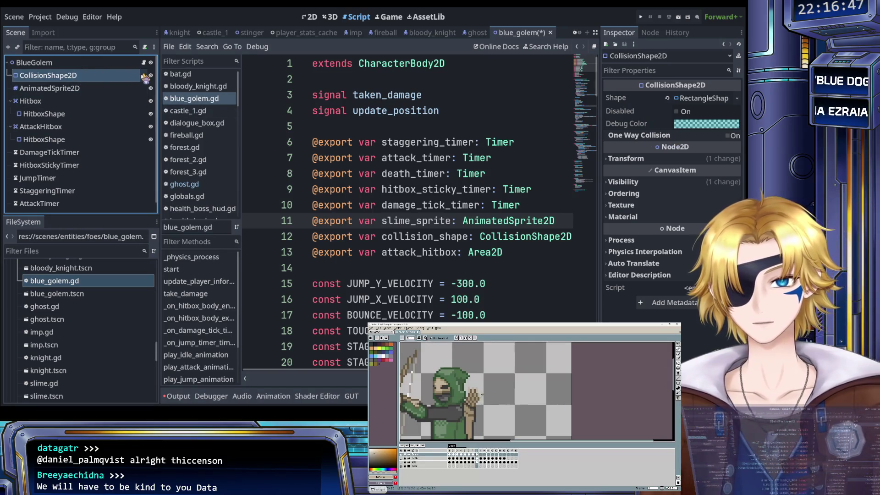
scroll(489, 396, down, 2)
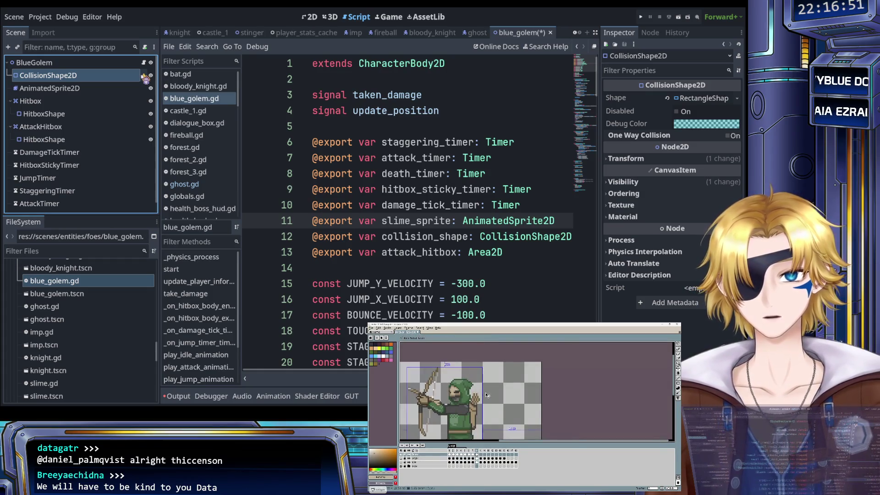
click(82, 65)
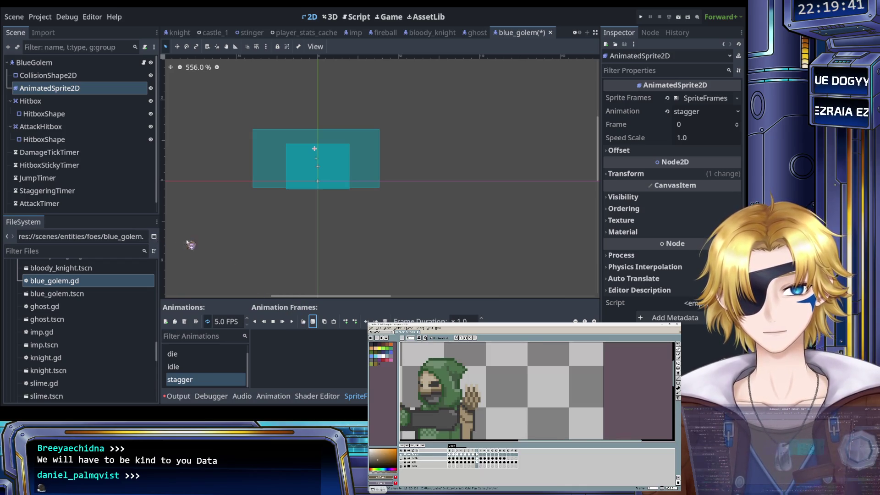
Step: Drag the golem stagger frames into the stagger animation's frame list
mouse_move(187, 238)
mouse_down()
mouse_move(238, 243)
mouse_move(315, 340)
mouse_up()
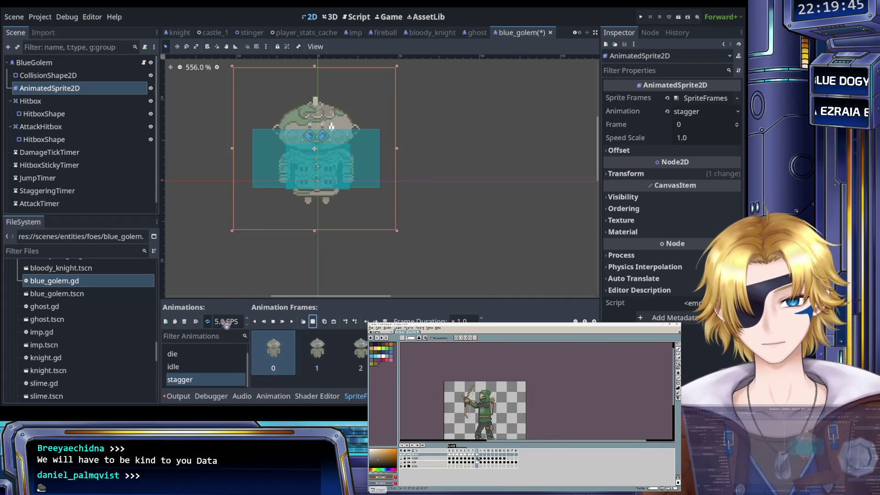
Step: Set the stagger animation to 4 FPS and preview it playing on the golem
double_click(222, 322)
text(4)
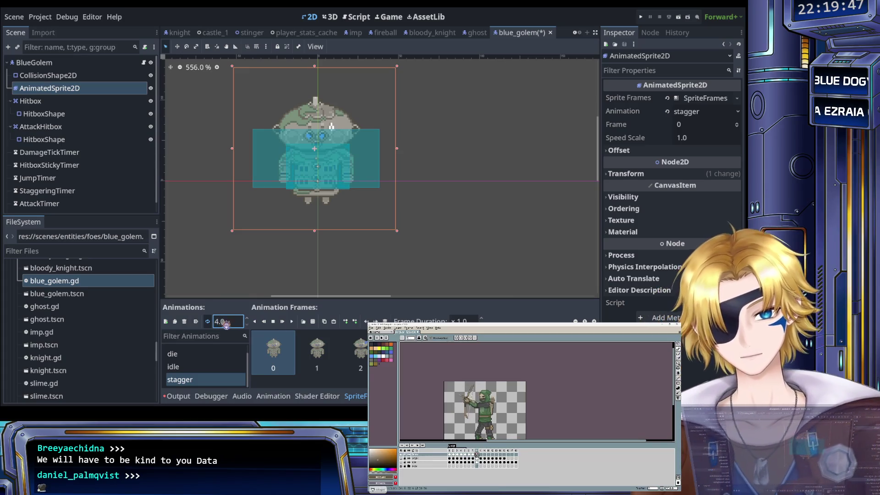
key(Return)
scroll(304, 84, up, 3)
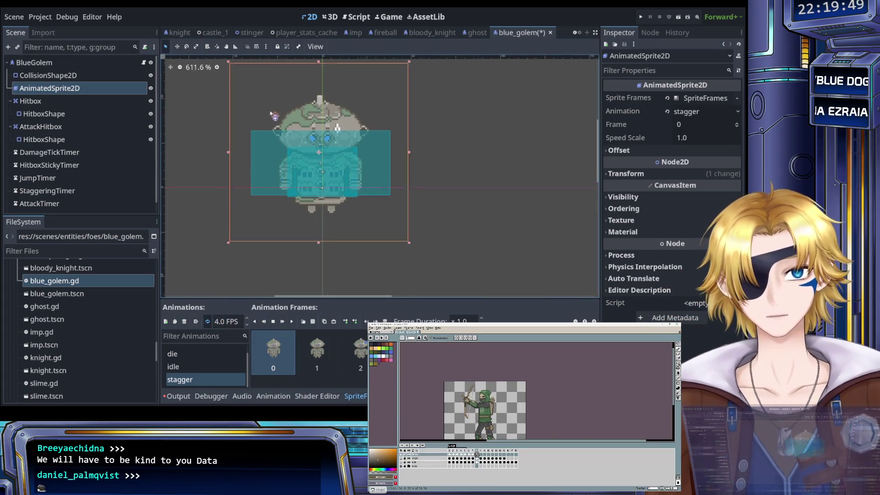
drag(306, 85, 285, 51)
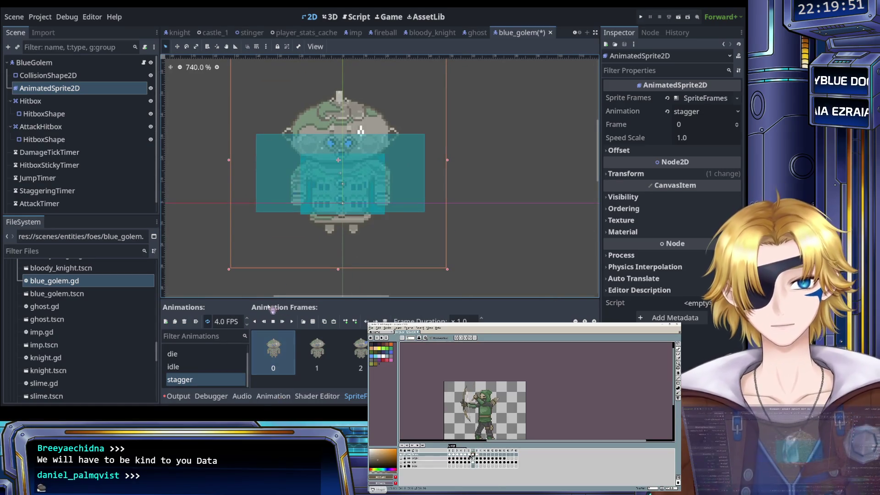
click(291, 321)
click(476, 454)
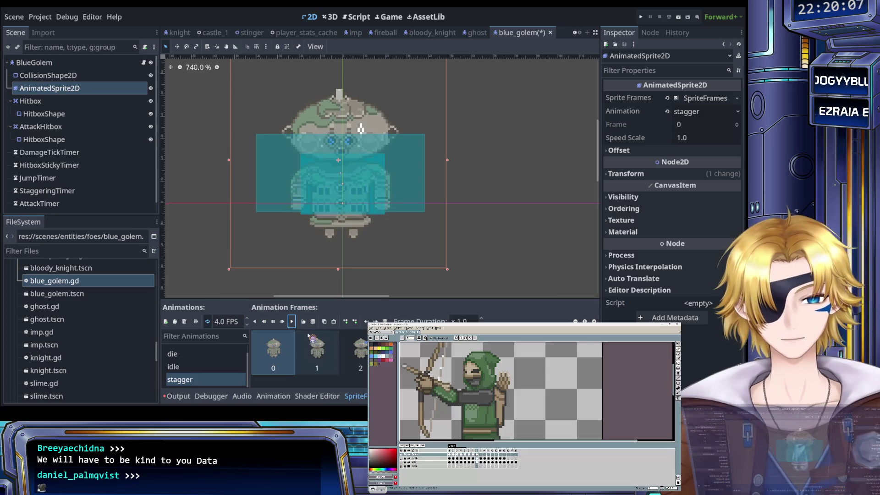
click(76, 75)
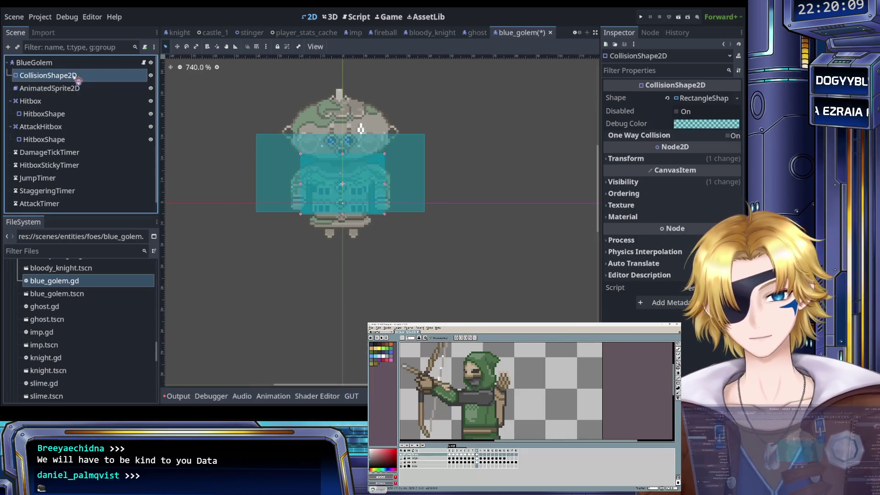
Step: Stretch CollisionShape2D up over the golem's head, save the scene, and open the sprite's idle animation
drag(302, 156, 287, 108)
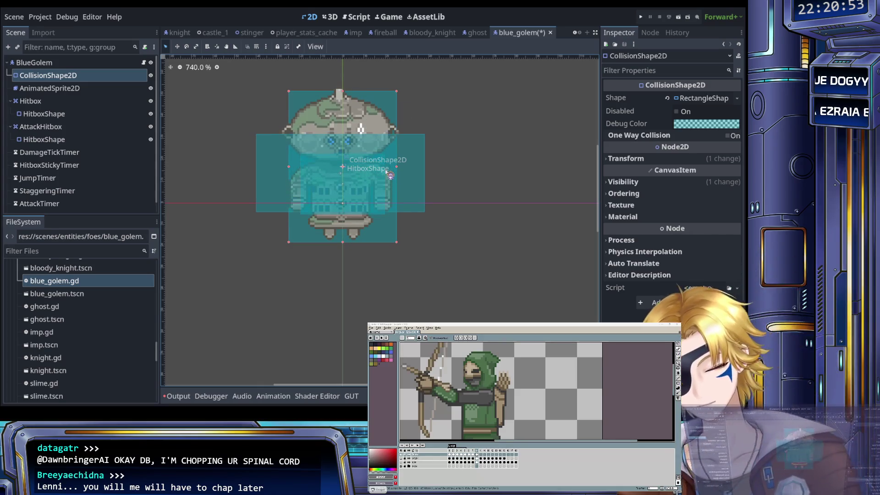
key(ctrl+s)
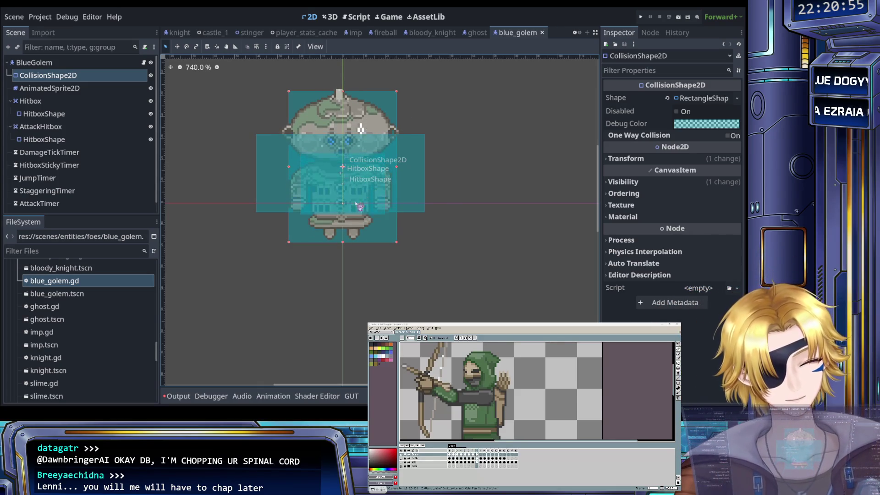
click(56, 90)
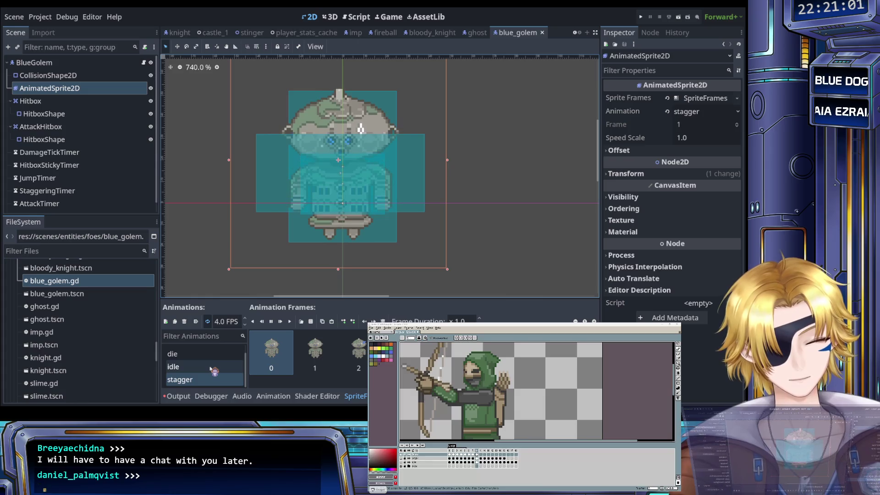
click(213, 367)
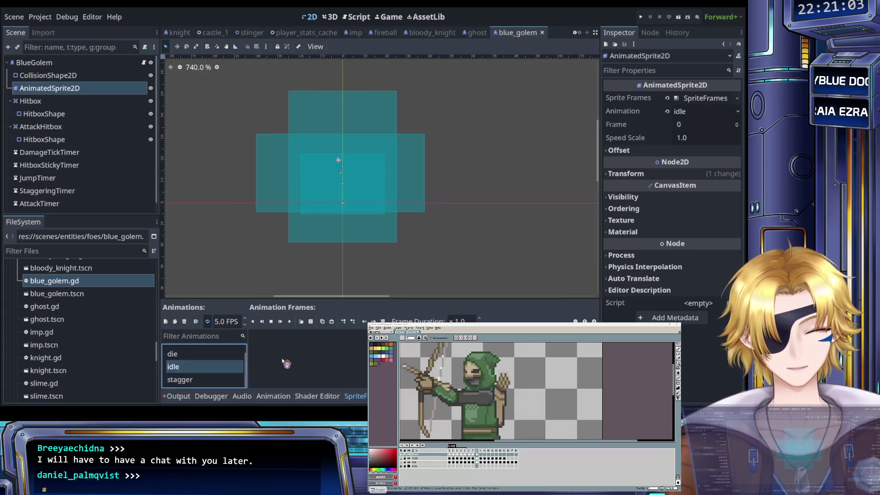
Step: Fill the idle animation with golem frames from the sprite sheet and set it to 8 FPS
click(310, 321)
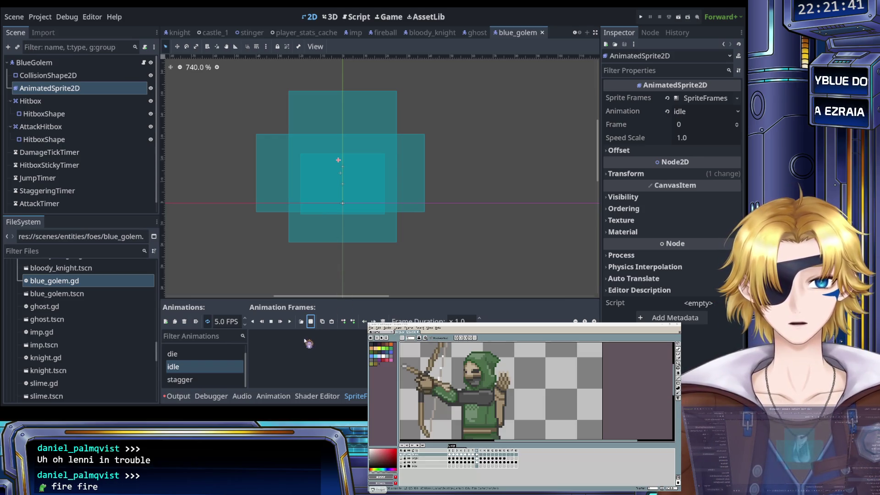
drag(309, 342, 307, 341)
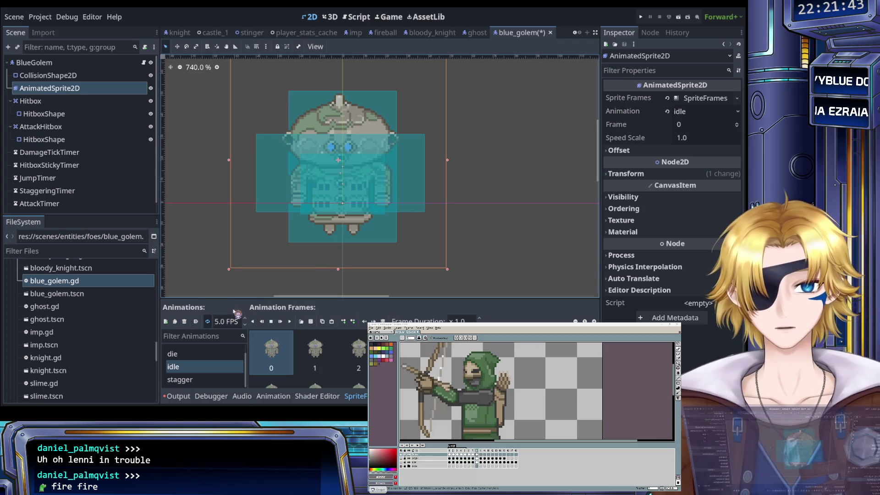
click(289, 321)
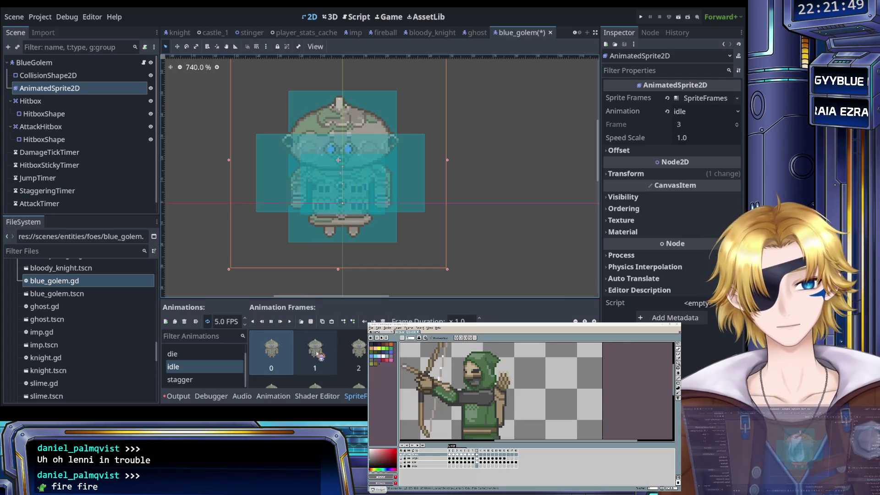
double_click(220, 321)
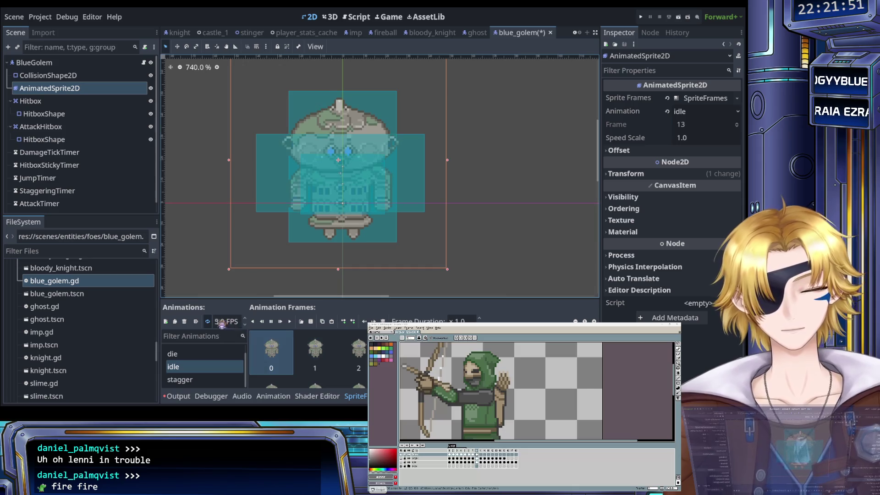
text(8)
key(Return)
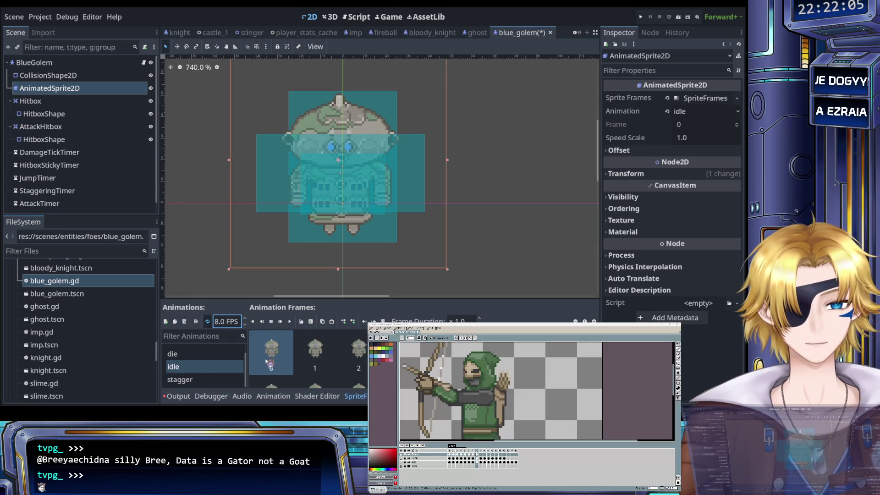
Step: Set the stagger animation's frame rate to 8 FPS
click(204, 379)
double_click(224, 327)
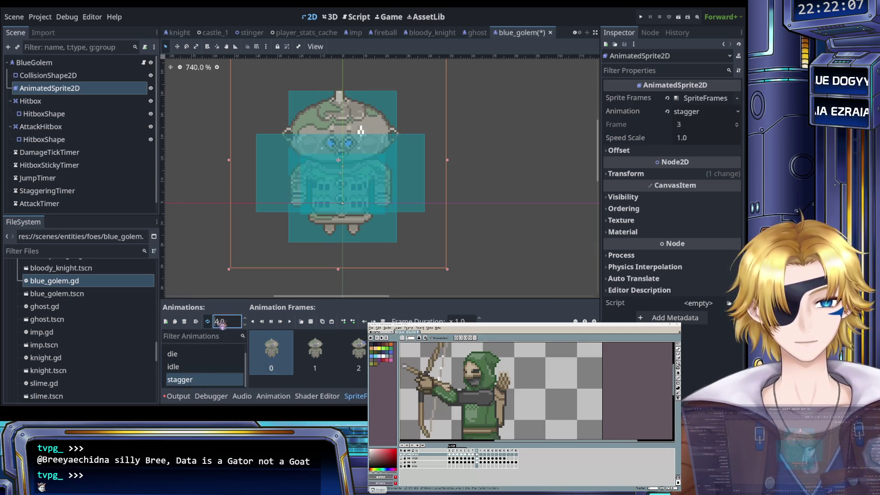
text(8)
key(Return)
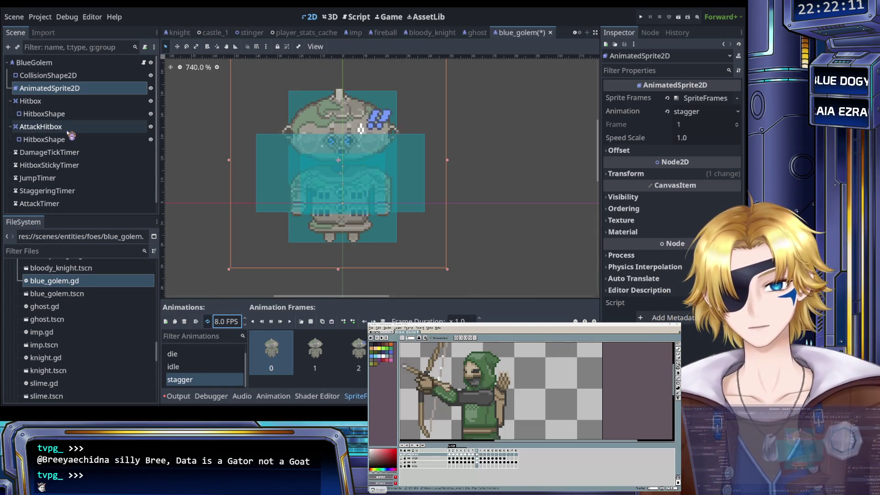
scroll(71, 132, down, 1)
click(69, 181)
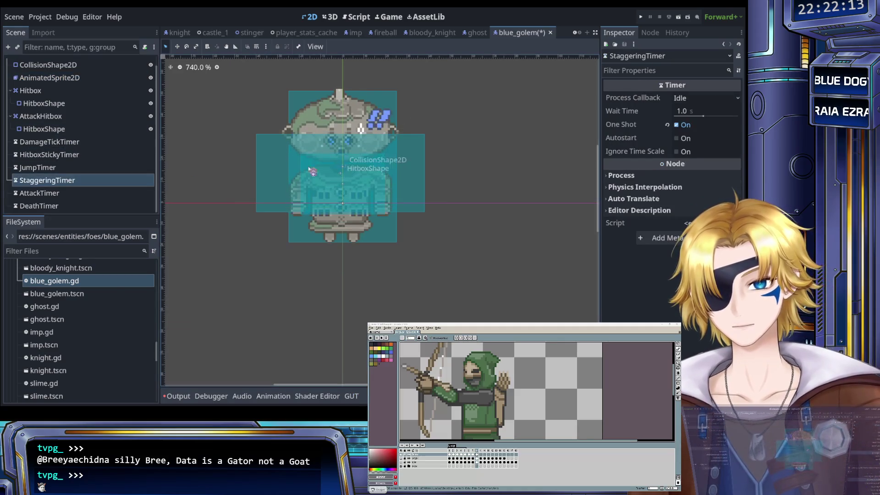
Step: Set the StaggeringTimer wait time to 0.5 seconds
click(685, 112)
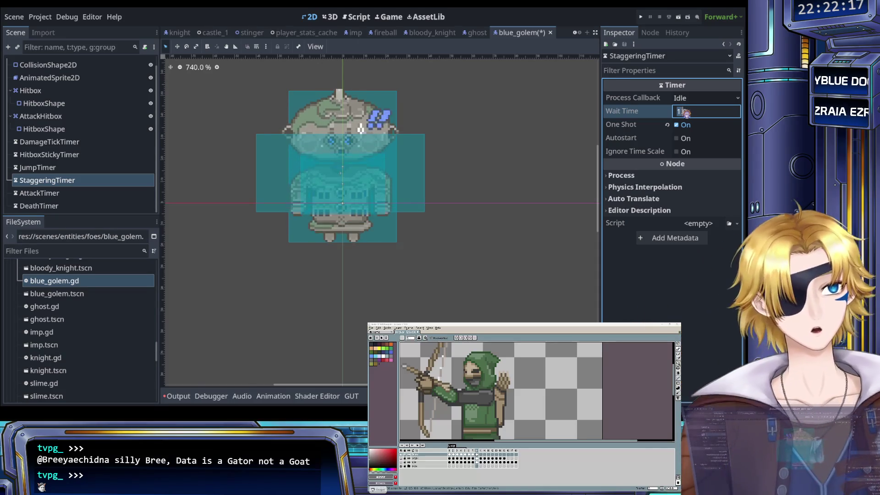
text(0.5)
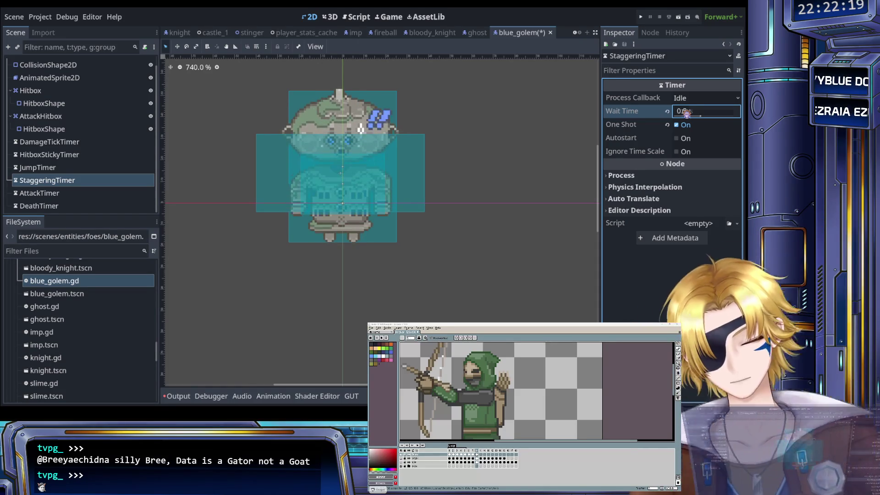
key(Return)
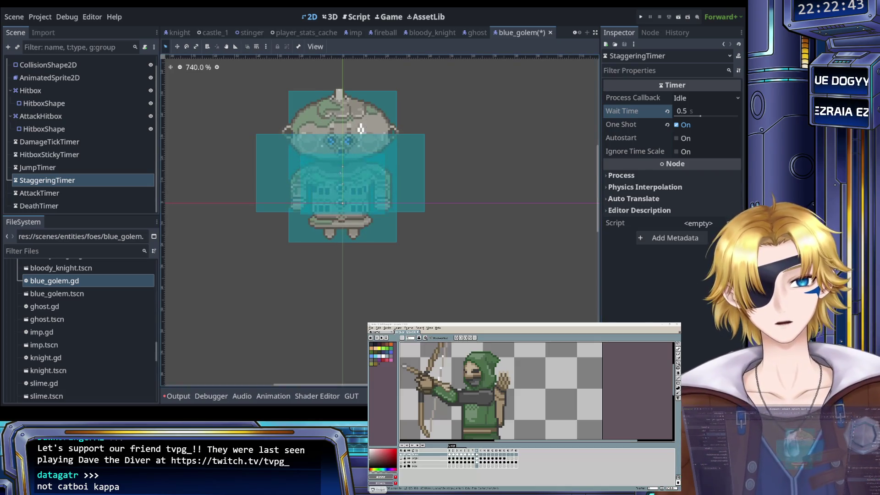
Step: Resize the AttackHitbox's HitboxShape to reach the golem's head and match its width
click(83, 104)
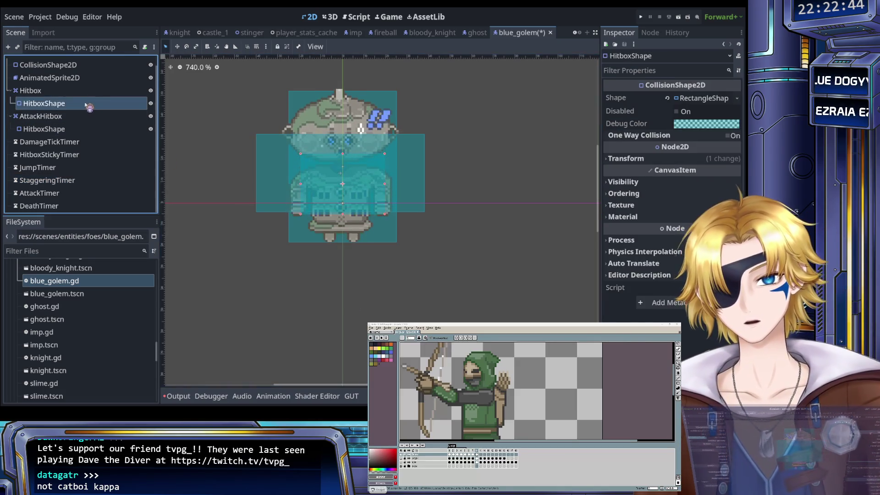
click(72, 128)
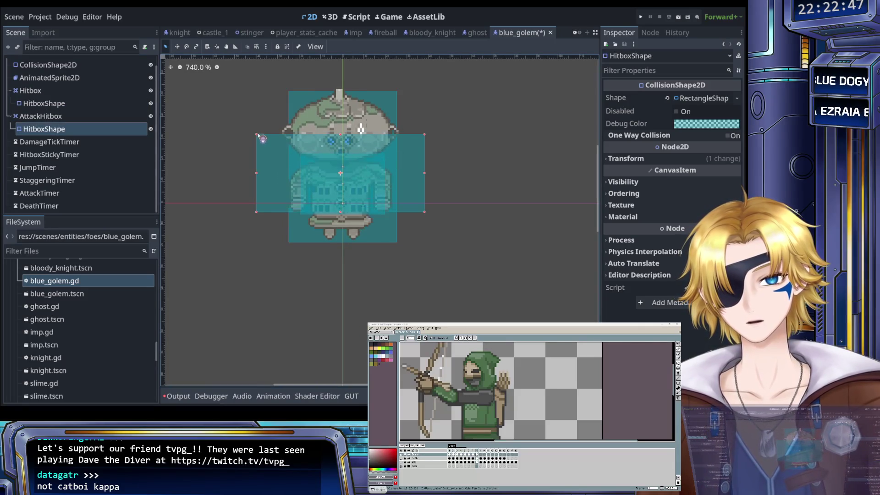
drag(261, 133, 290, 90)
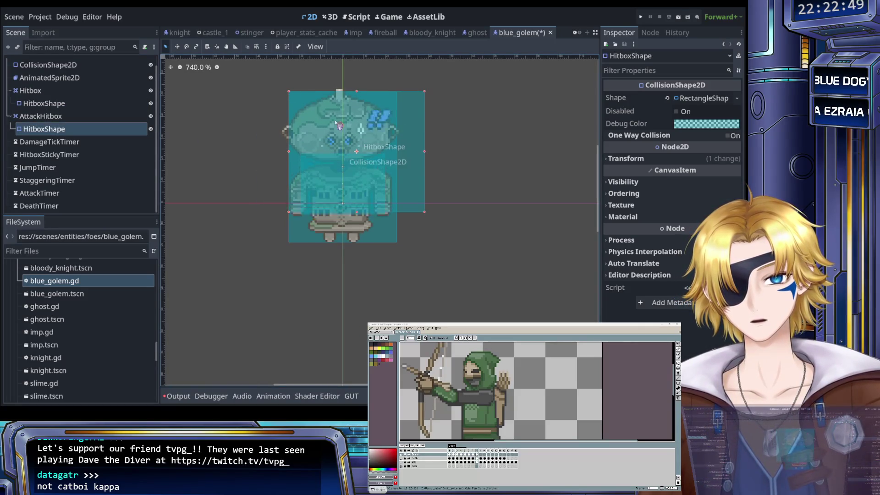
drag(424, 211, 418, 214)
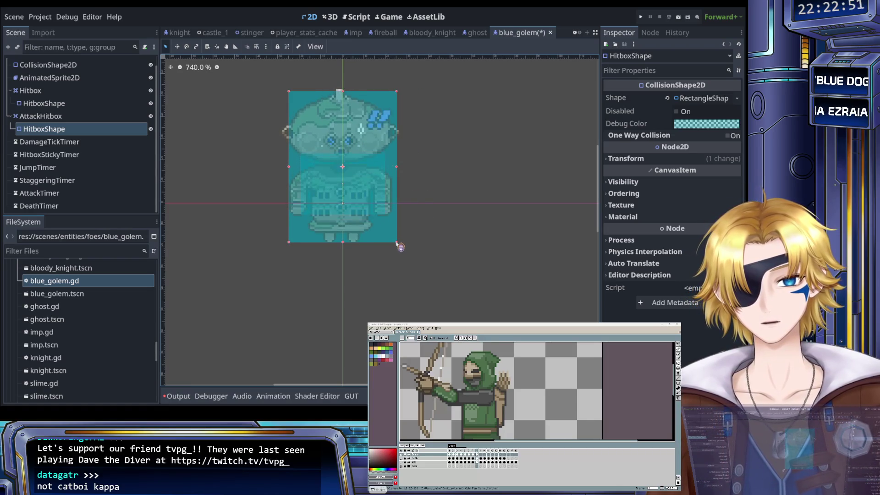
click(427, 219)
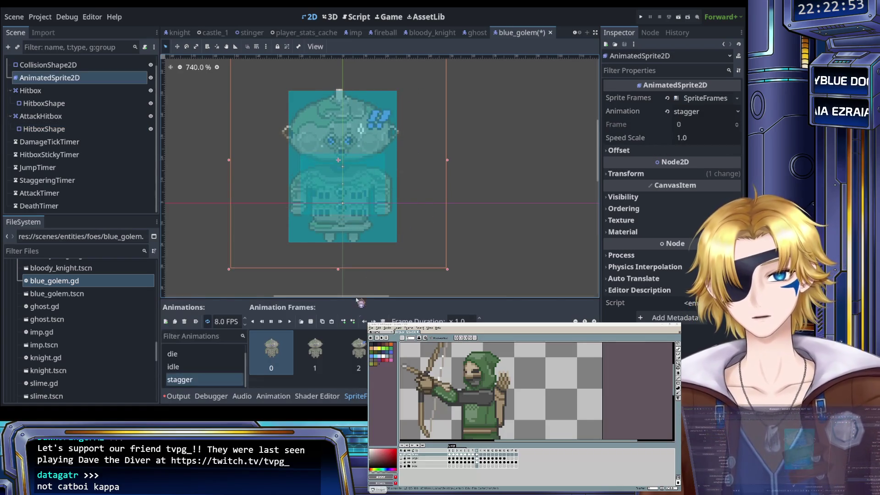
click(188, 366)
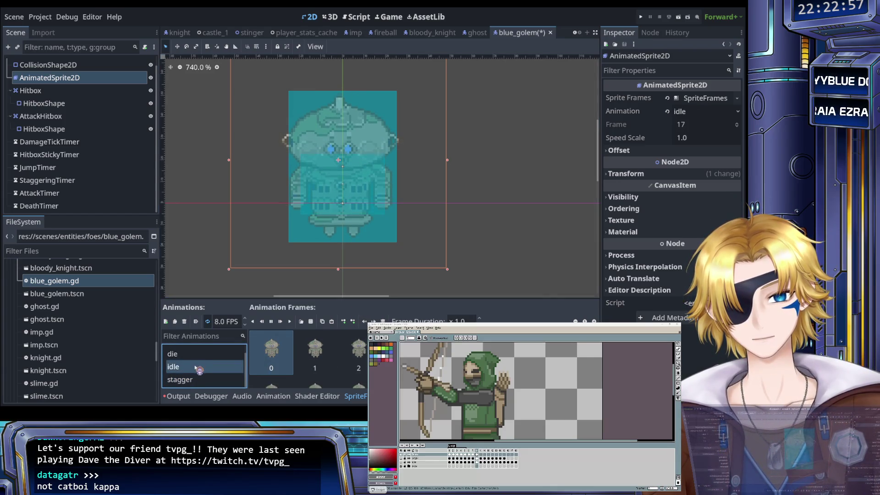
Step: Select the empty die animation and begin adding its frames from the sprite sheet
scroll(204, 357, up, 2)
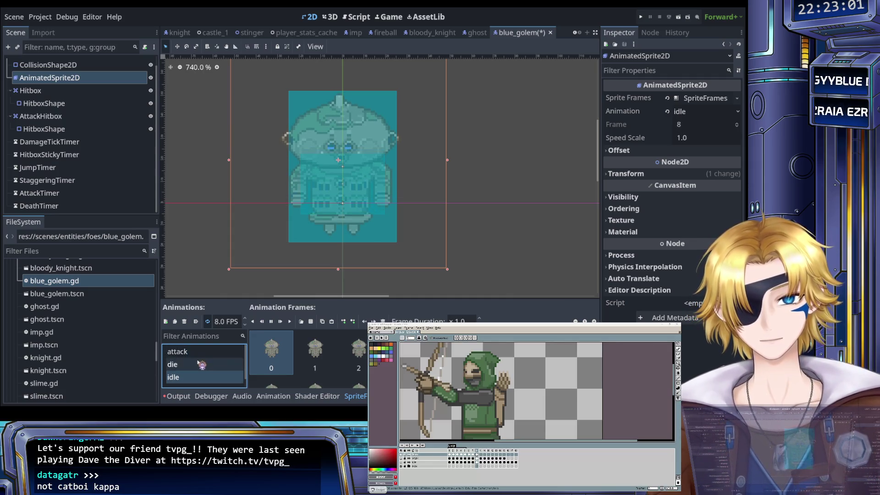
click(202, 367)
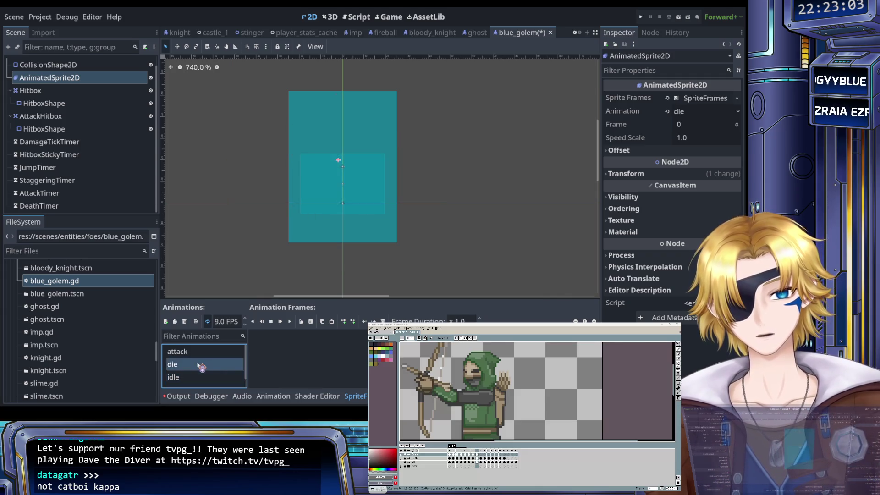
click(286, 351)
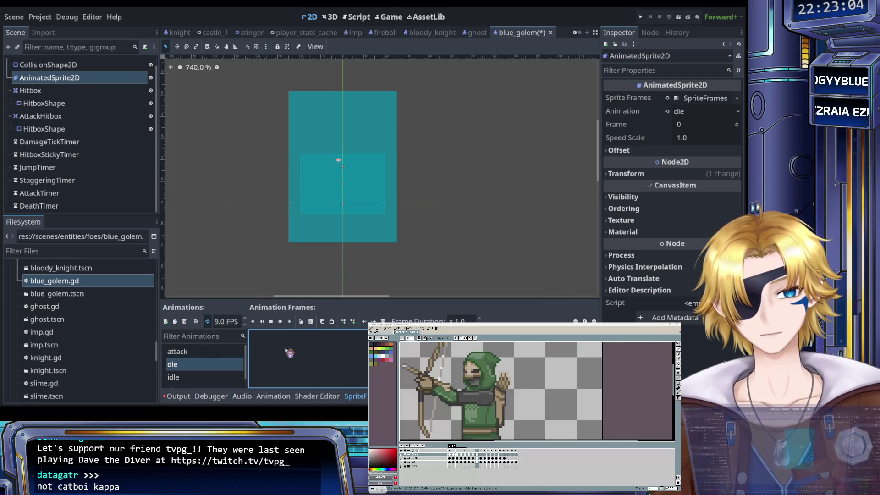
click(311, 320)
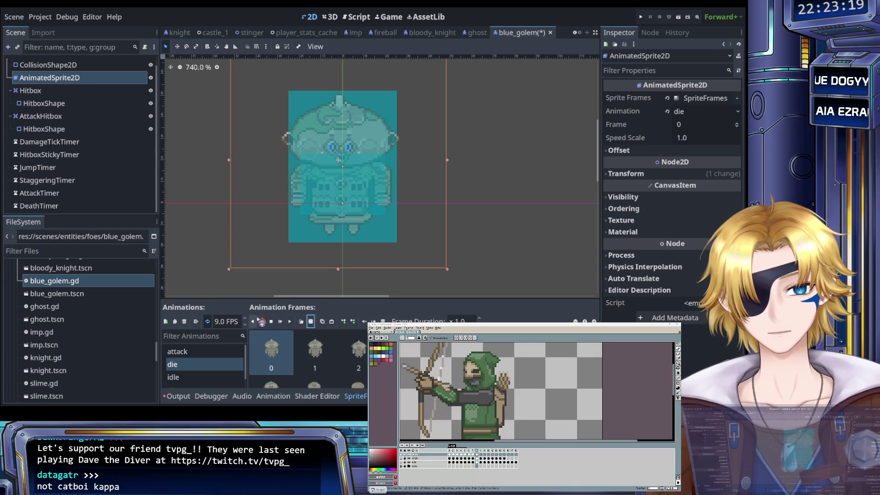
Step: Play the die animation and set its frame rate to 8 FPS
click(290, 321)
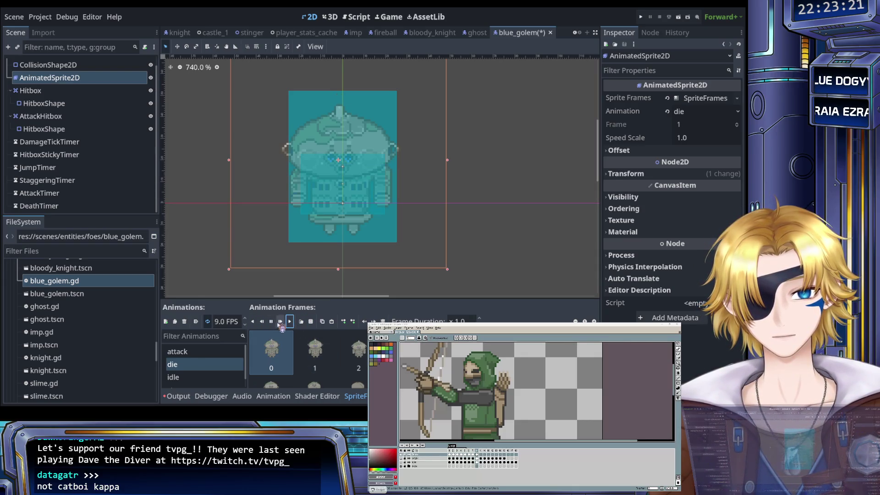
click(224, 322)
text(8)
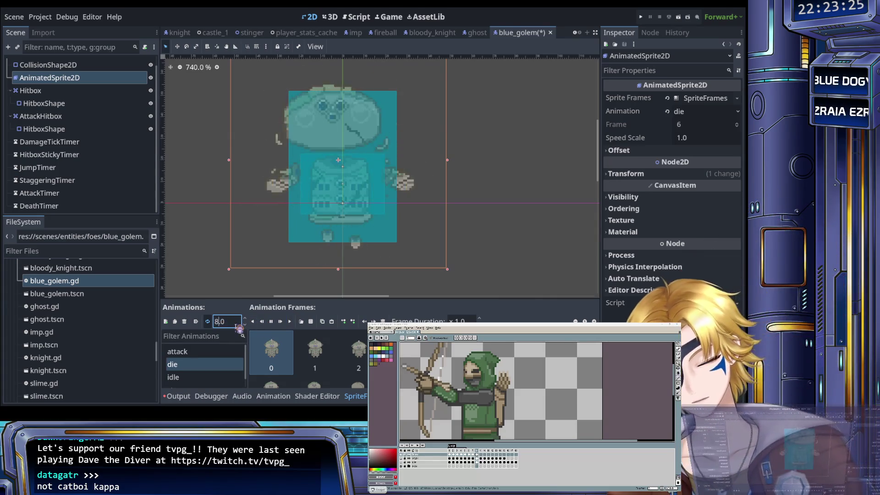
key(Return)
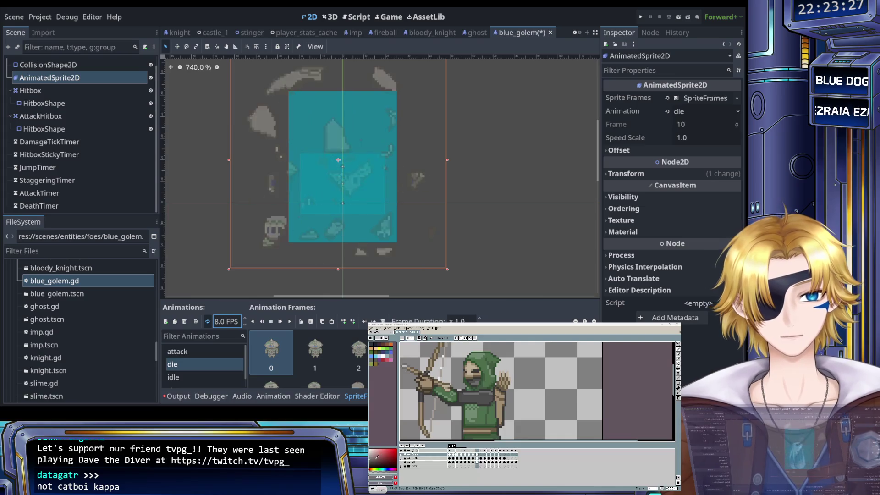
key(Tab)
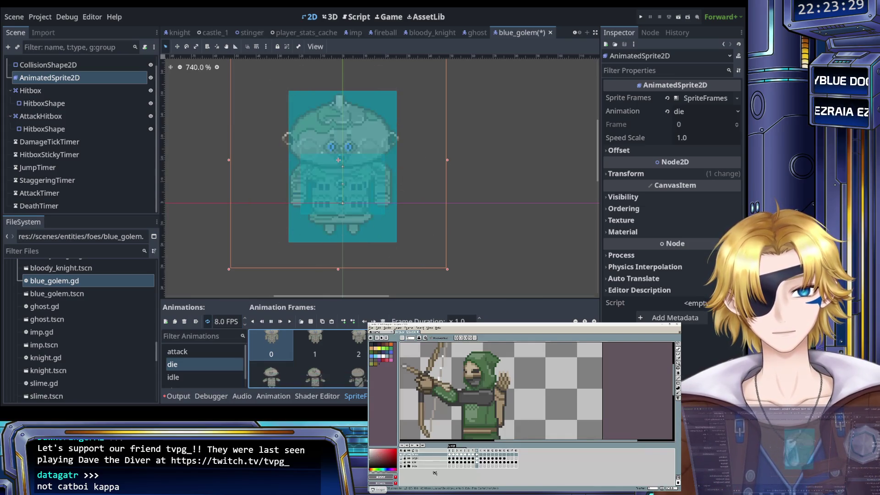
Step: Step through archer frames in GraphicsGale, then select the golem's DeathTimer node
scroll(458, 462, down, 1)
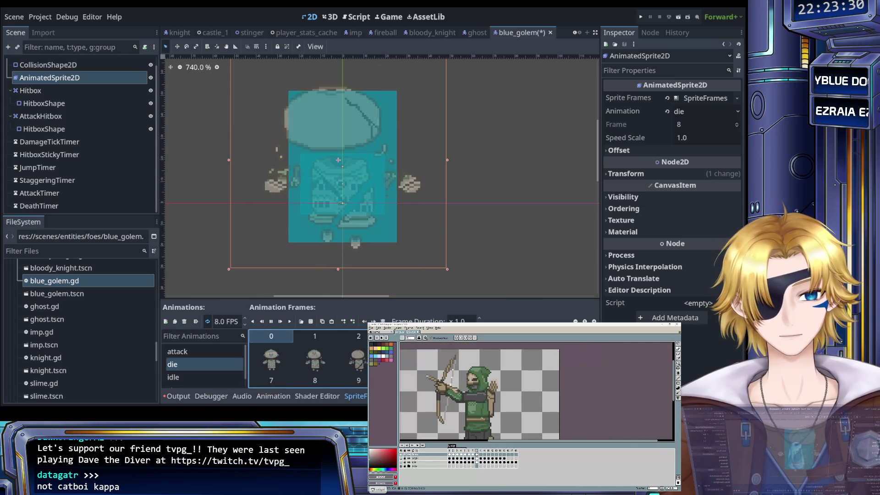
click(475, 455)
click(473, 455)
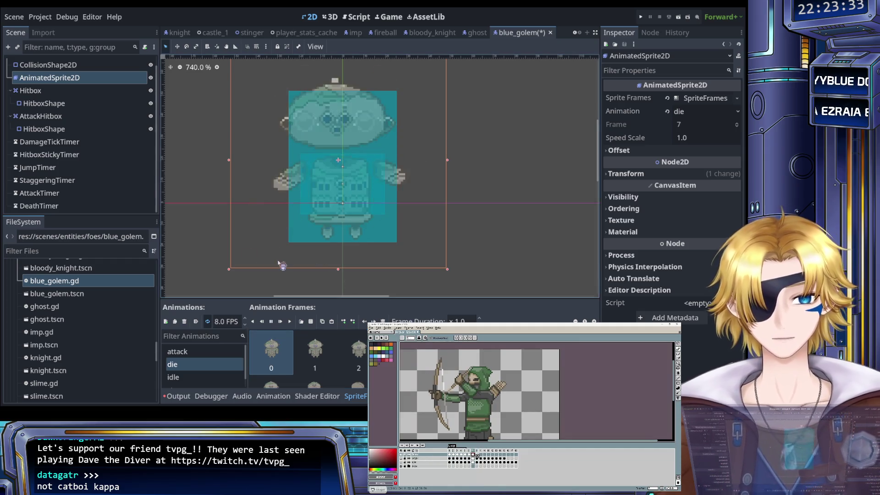
click(477, 455)
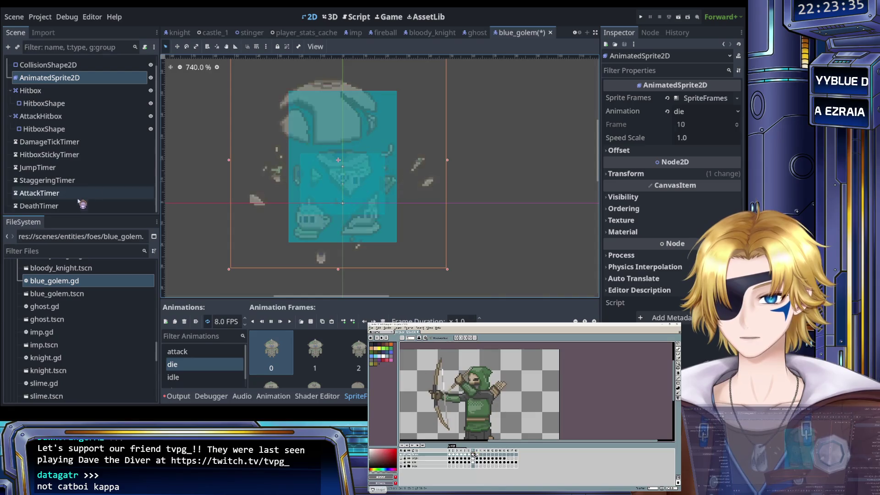
click(39, 205)
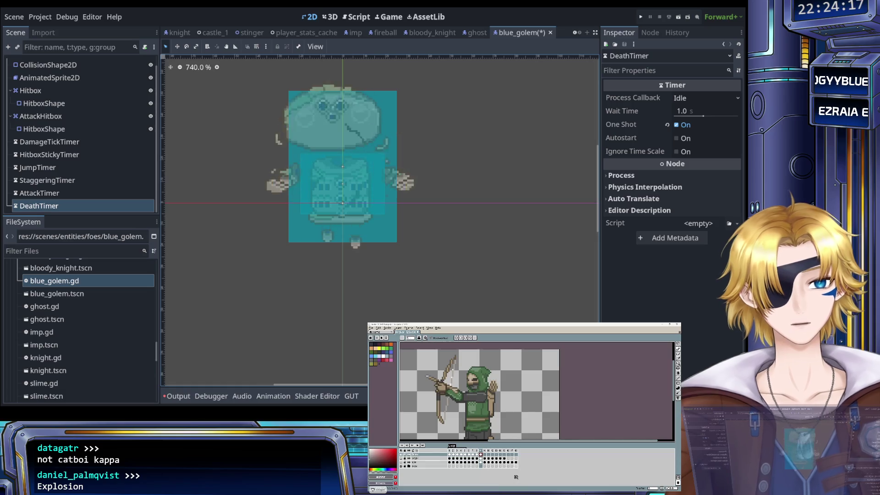
Step: Set the DeathTimer wait time to 1.625 seconds and save the blue_golem scene
click(702, 112)
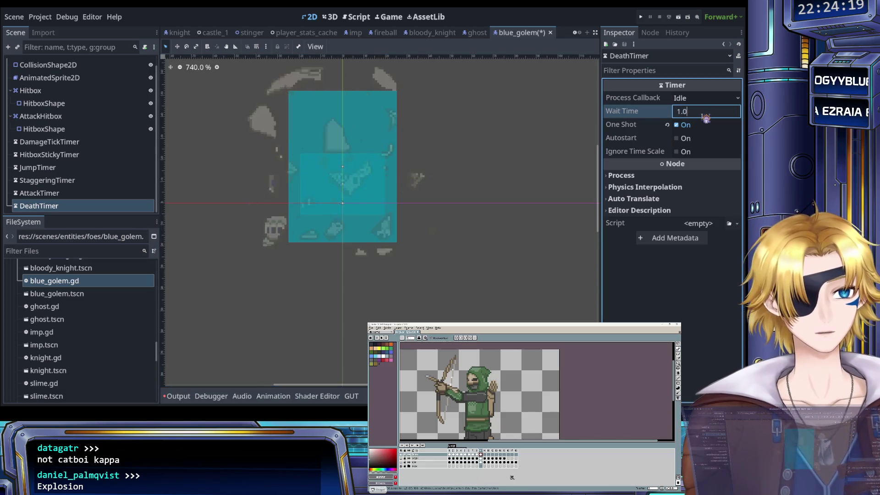
text(1.625)
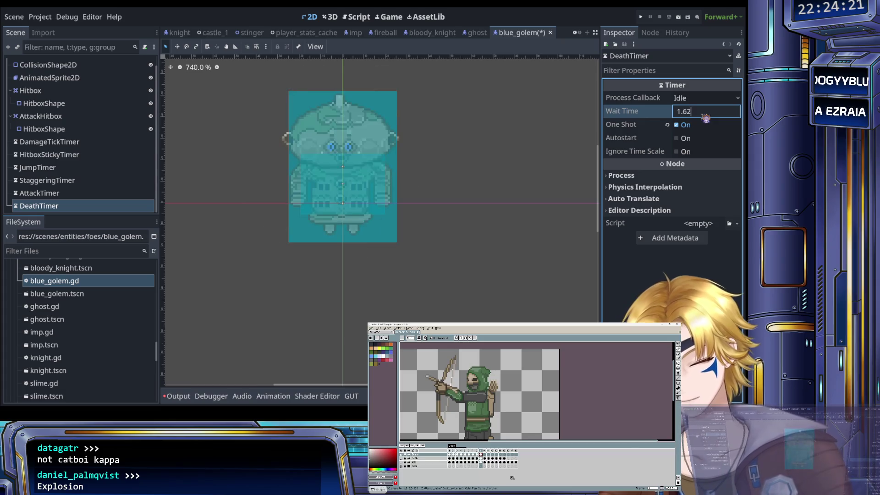
key(Return)
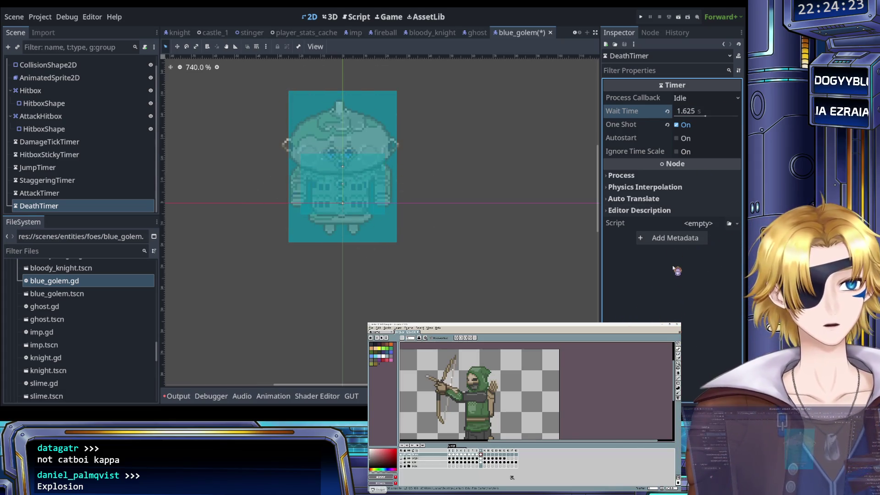
key(ctrl+s)
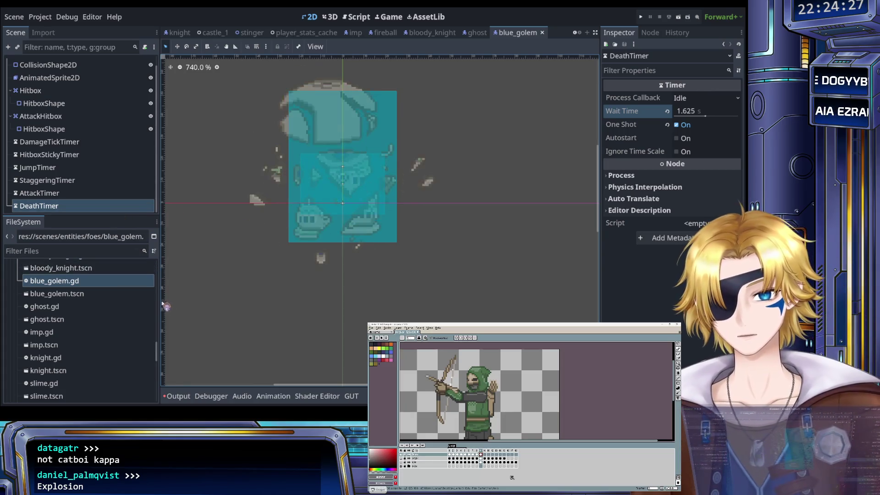
click(81, 83)
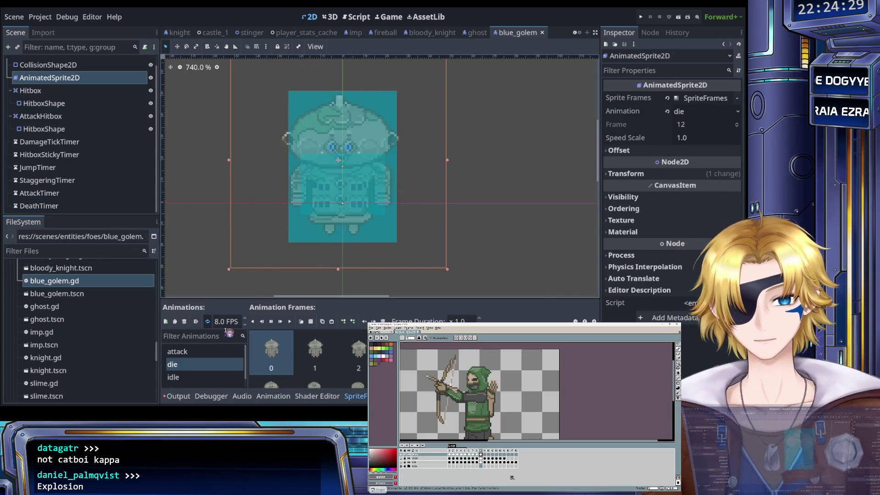
click(205, 354)
Step: Preview the idle and stagger animations, then add sprite-sheet frames to the attack animation
click(300, 358)
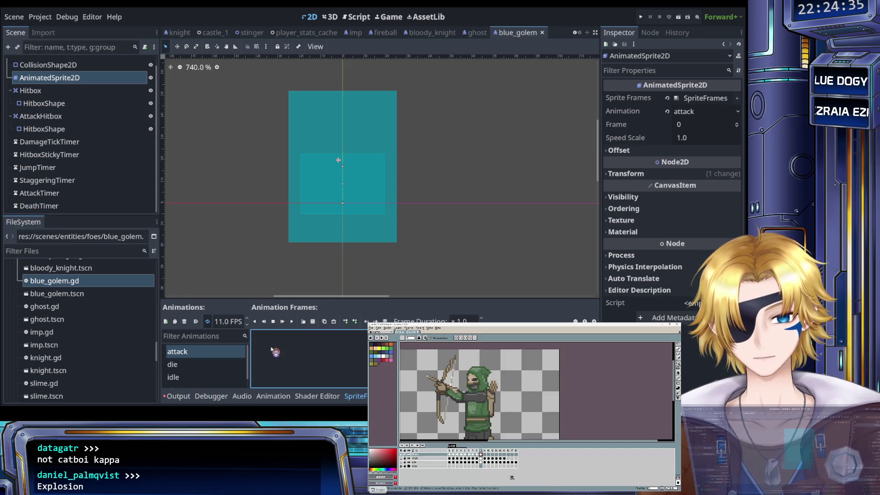
click(207, 374)
scroll(207, 375, down, 1)
click(206, 376)
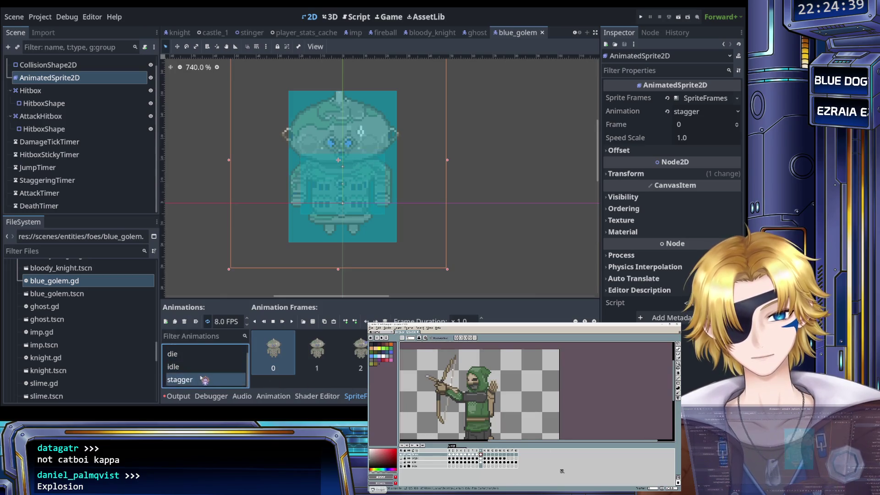
scroll(205, 376, up, 1)
click(208, 351)
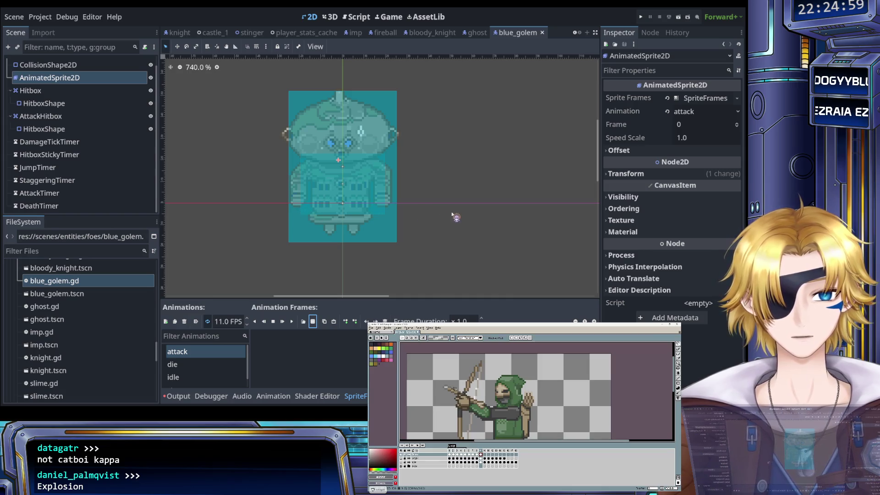
click(306, 344)
key(ctrl+v)
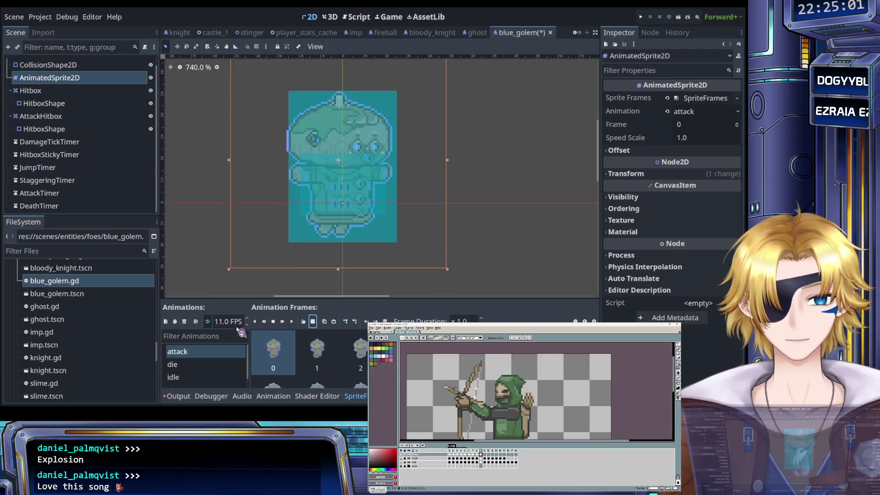
Step: Set the attack animation to 8 FPS and play it from the start
click(217, 322)
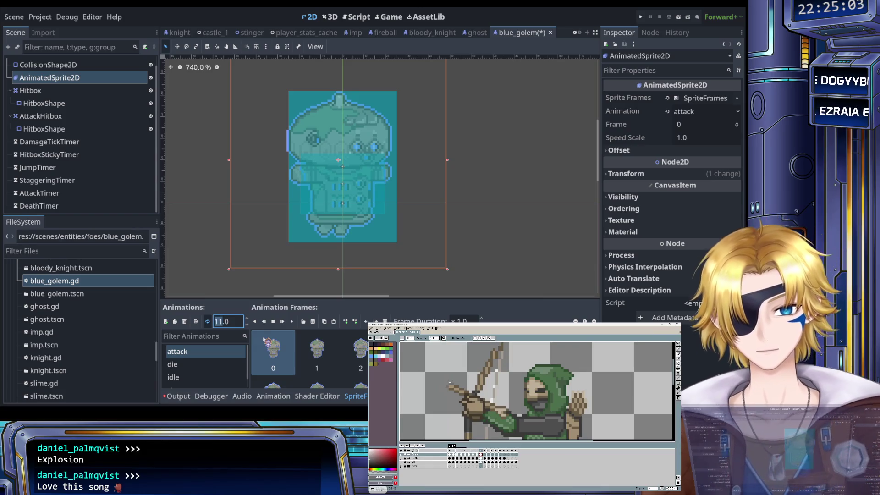
text(8)
click(292, 321)
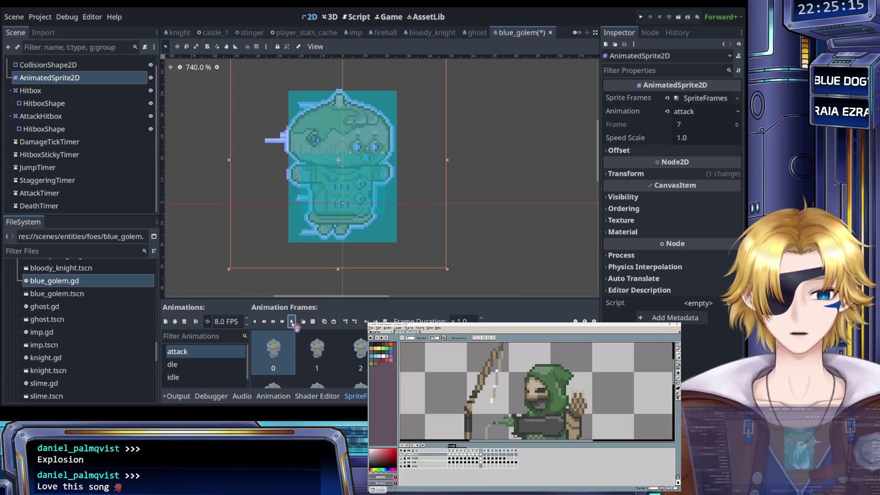
Step: Step through the archer's bow-drawing frames in GraphicsGale
scroll(507, 419, down, 1)
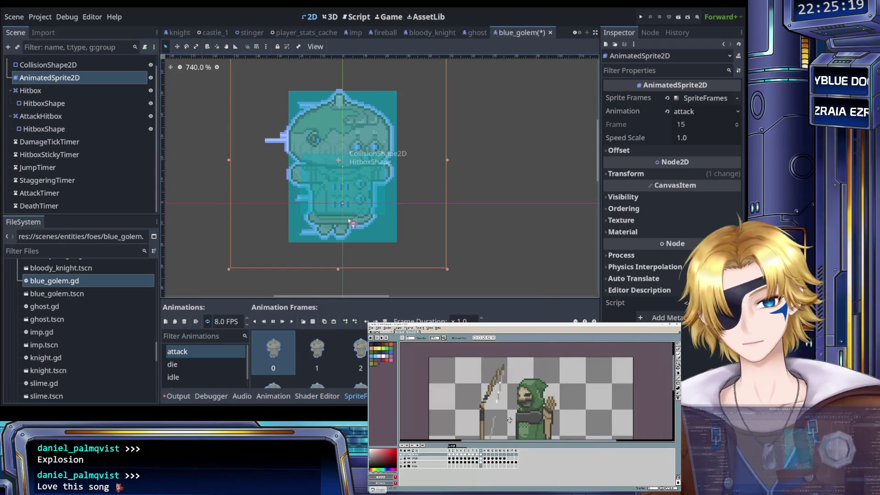
scroll(513, 415, down, 1)
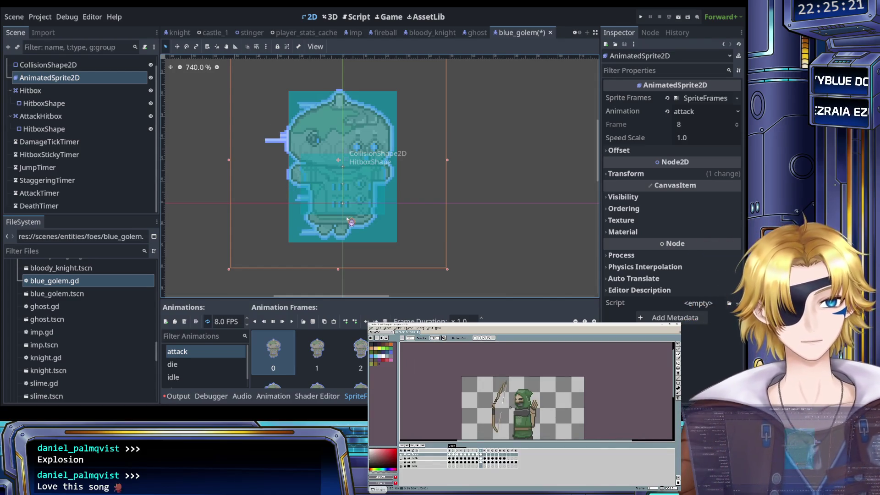
click(473, 456)
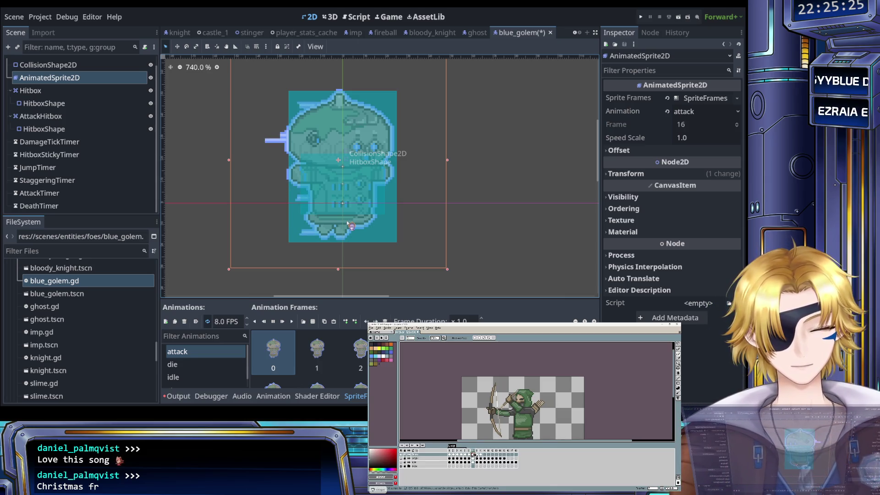
click(481, 455)
click(485, 455)
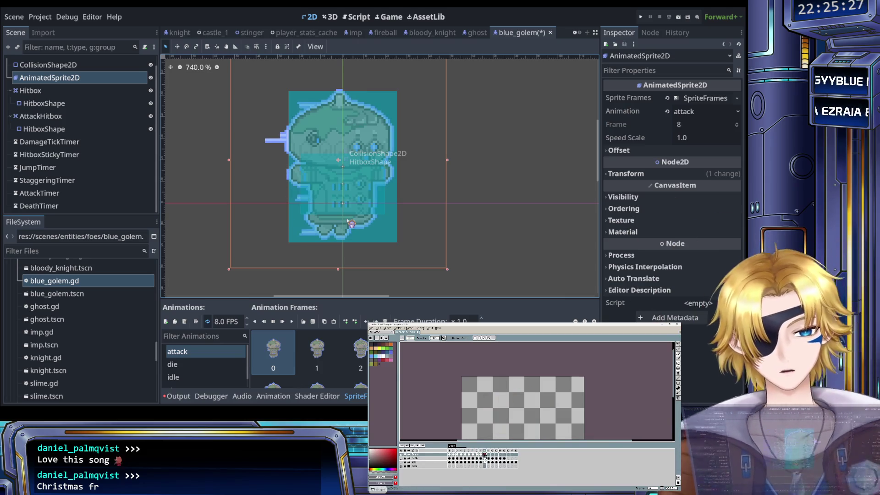
Step: Lasso the archer's bow and rotate it to a new angle
click(481, 455)
scroll(506, 406, up, 1)
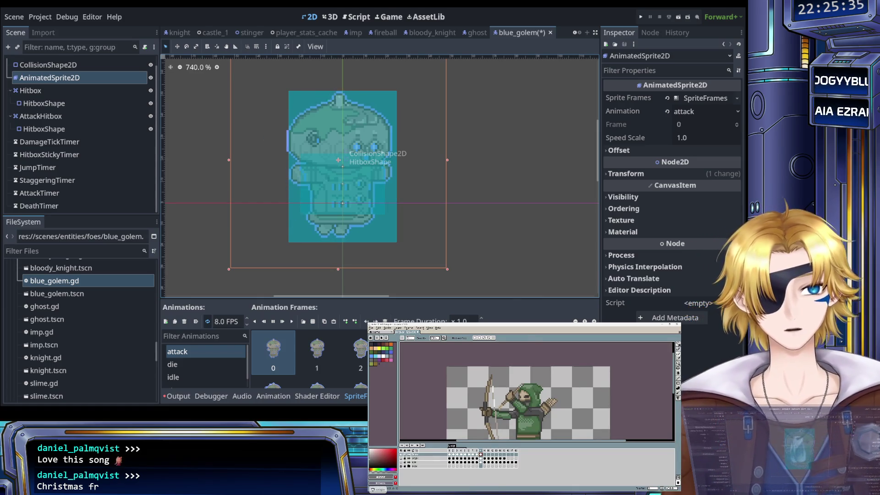
scroll(503, 403, up, 2)
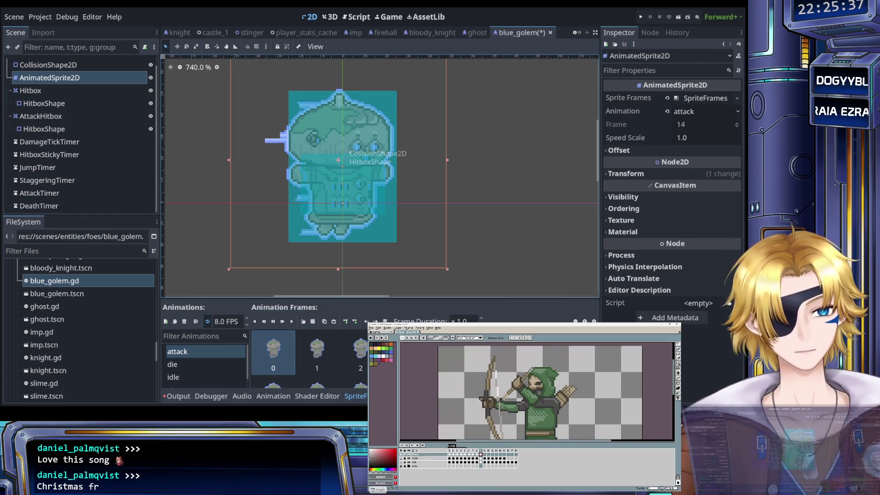
mouse_move(501, 398)
mouse_down()
mouse_move(499, 438)
mouse_move(460, 380)
mouse_move(485, 343)
mouse_up()
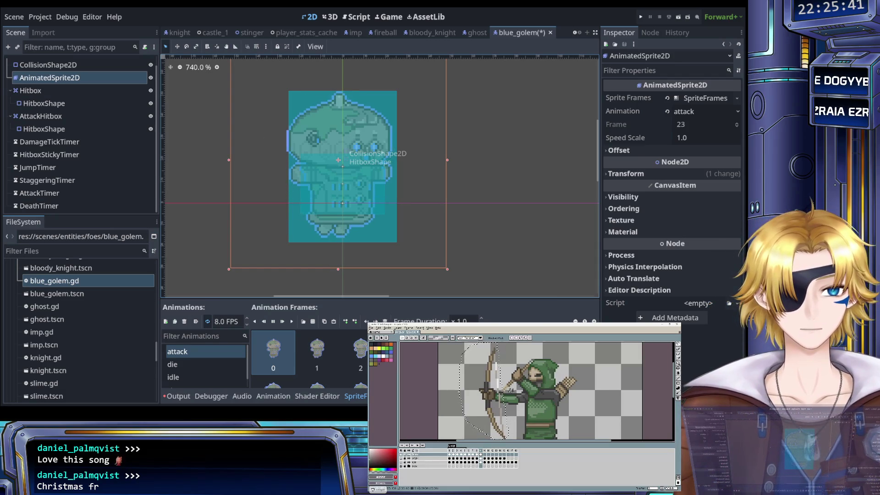
scroll(511, 391, down, 2)
scroll(511, 406, up, 1)
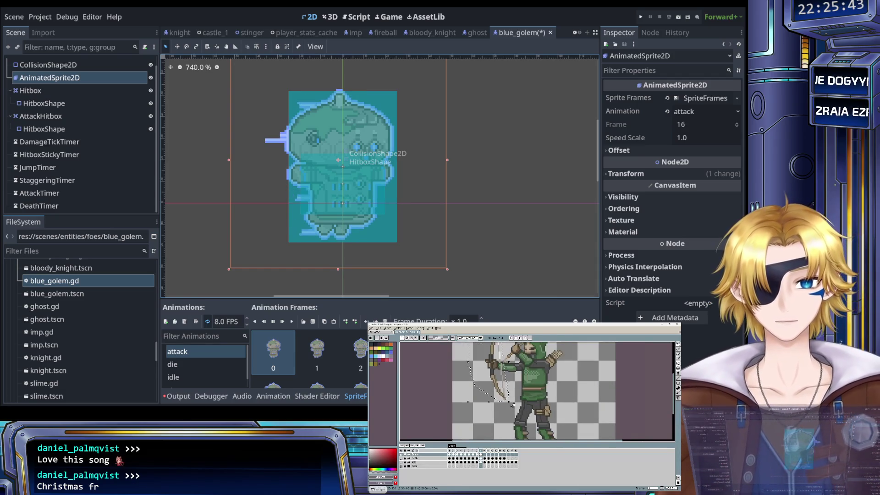
drag(512, 404, 496, 380)
scroll(499, 378, down, 1)
key(Return)
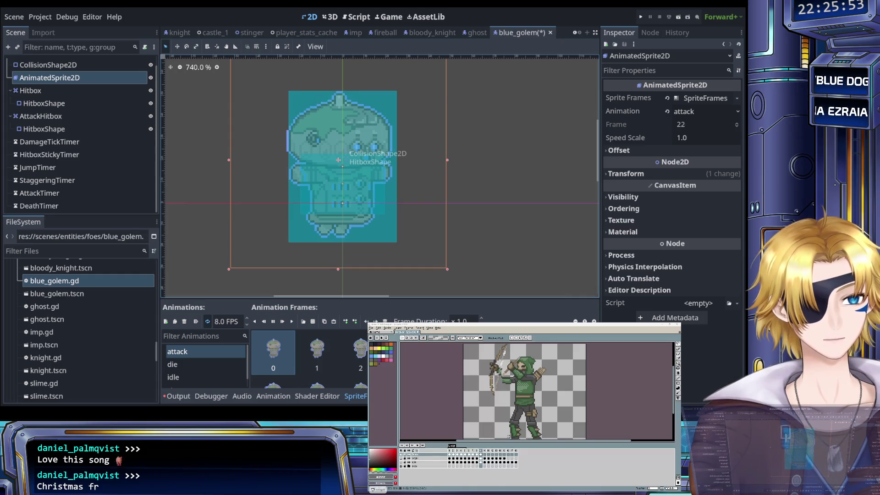
Step: Switch among the B, E and M drawing tools for pixel touch-ups
scroll(509, 370, up, 2)
key(b)
scroll(503, 384, up, 1)
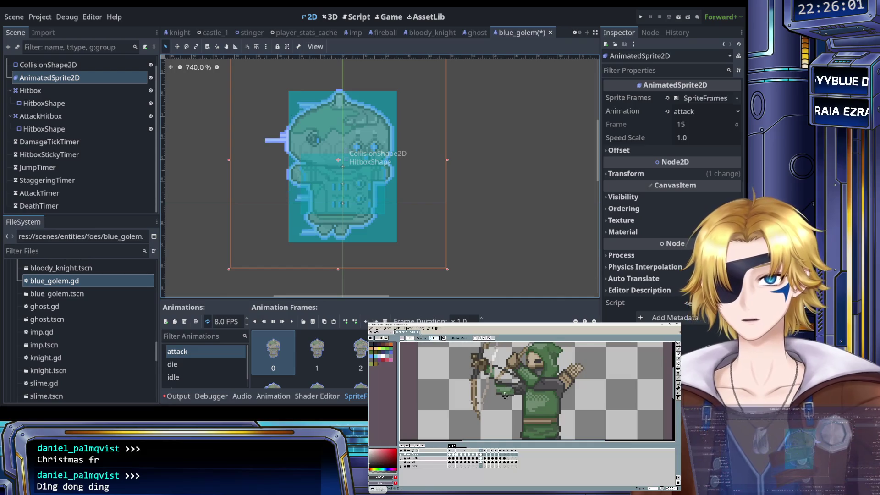
key(e)
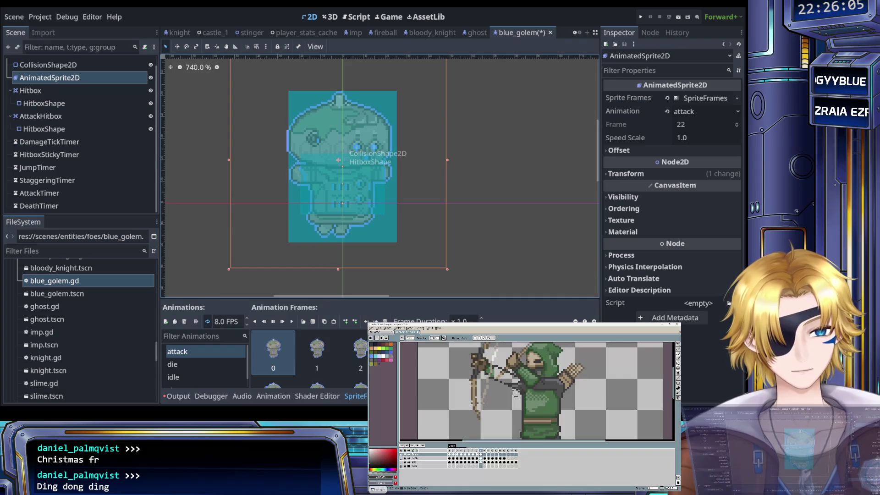
key(m)
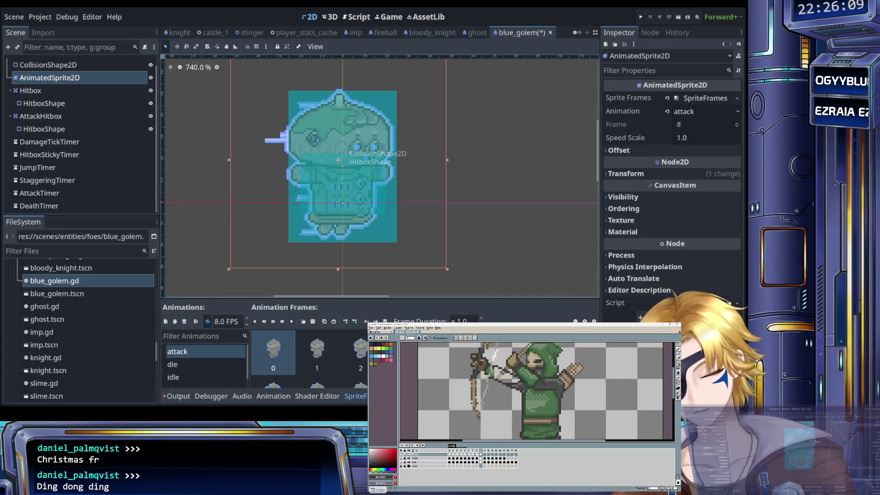
scroll(522, 390, down, 2)
scroll(522, 391, up, 1)
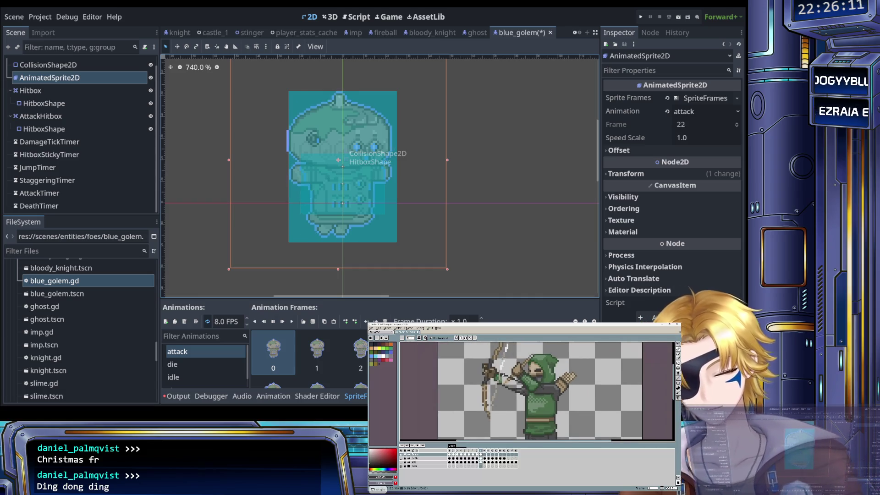
scroll(517, 391, down, 2)
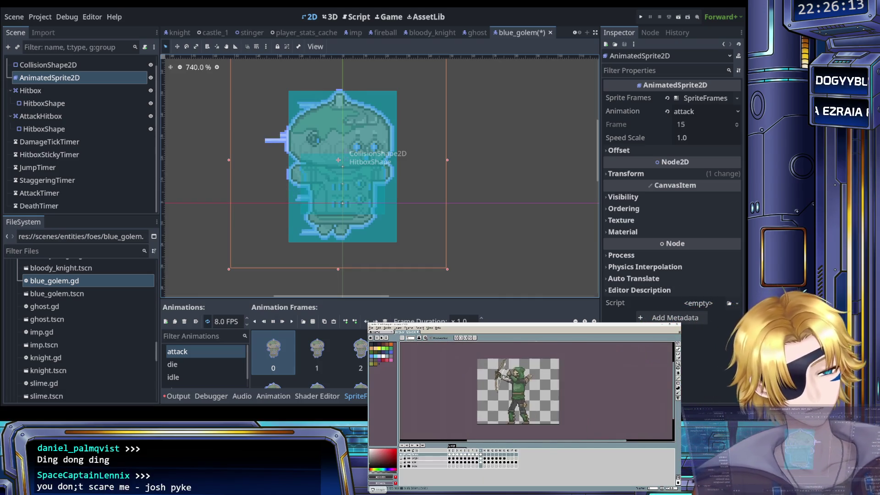
scroll(508, 361, up, 1)
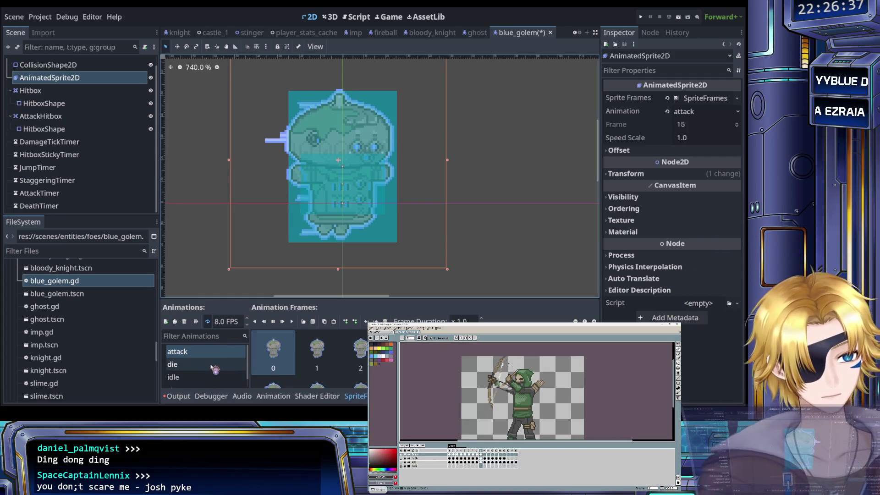
Step: Create a 'move' animation and add its frames from the golem sprite sheet
click(165, 321)
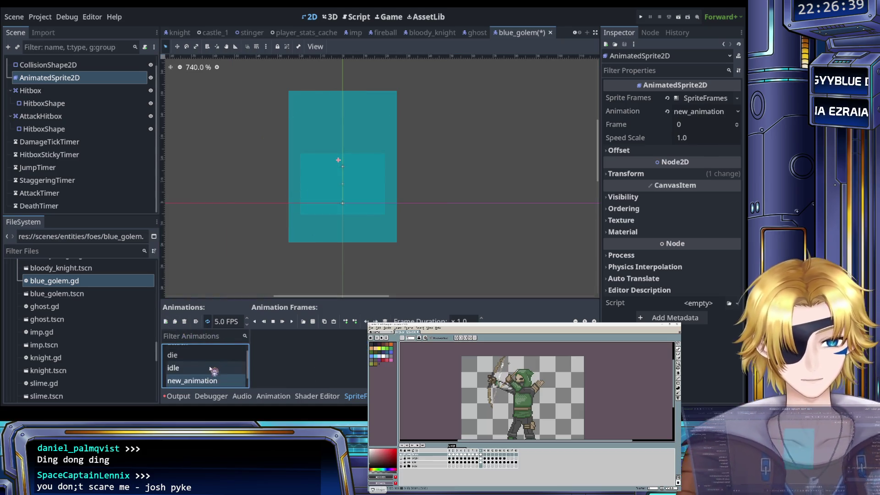
text(move)
key(Return)
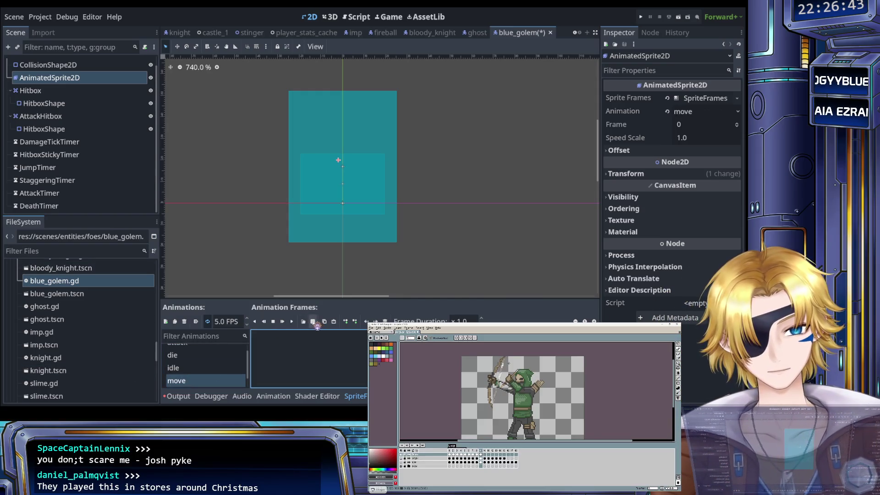
click(314, 323)
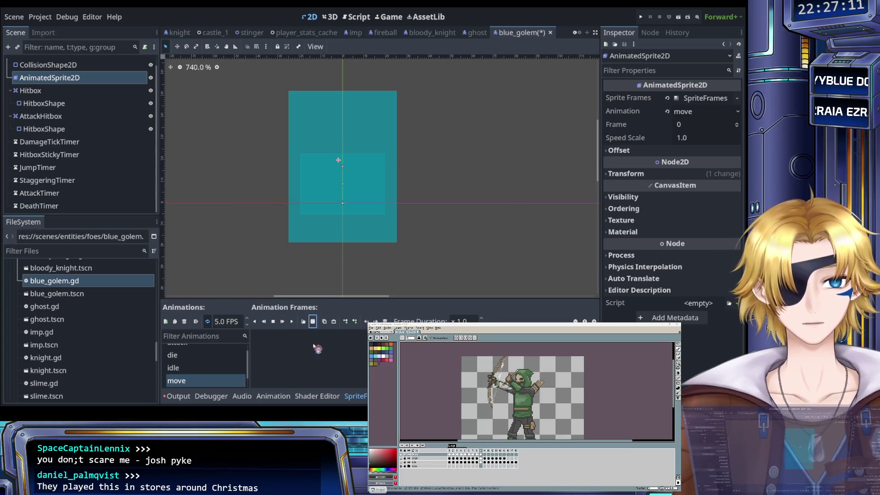
scroll(306, 350, down, 5)
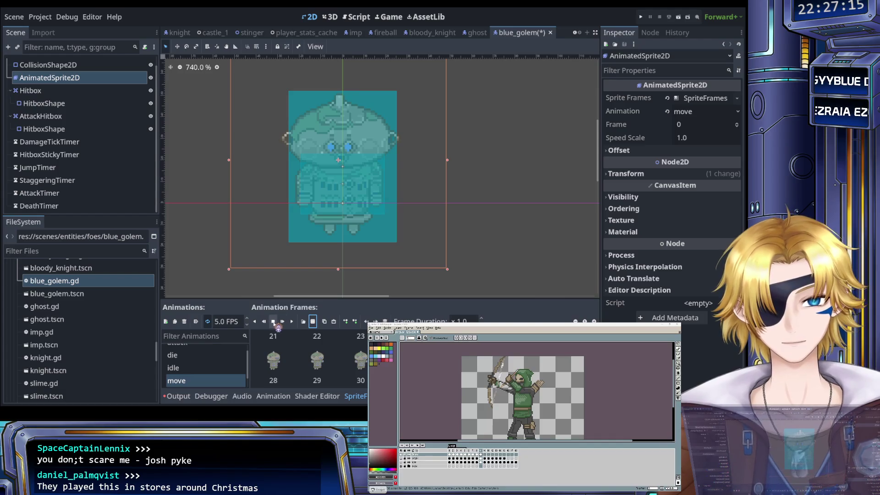
Step: Set the move animation's speed to 8 FPS and preview it
click(220, 322)
text(8)
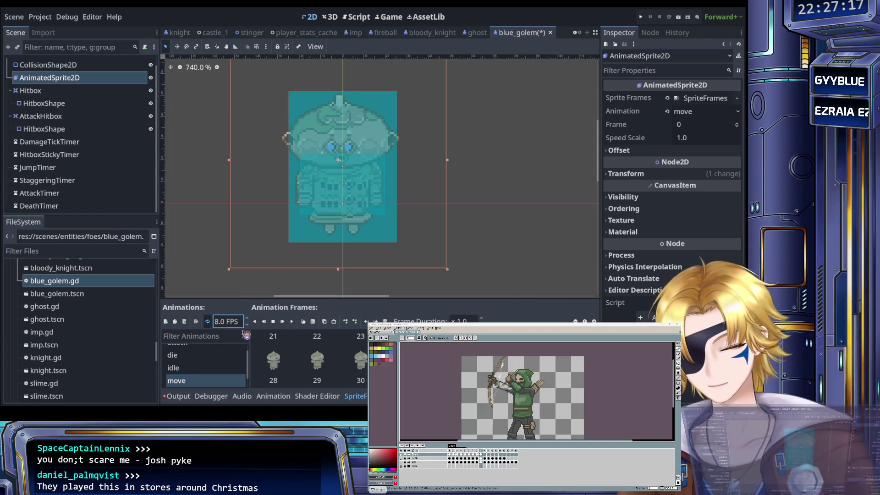
click(291, 321)
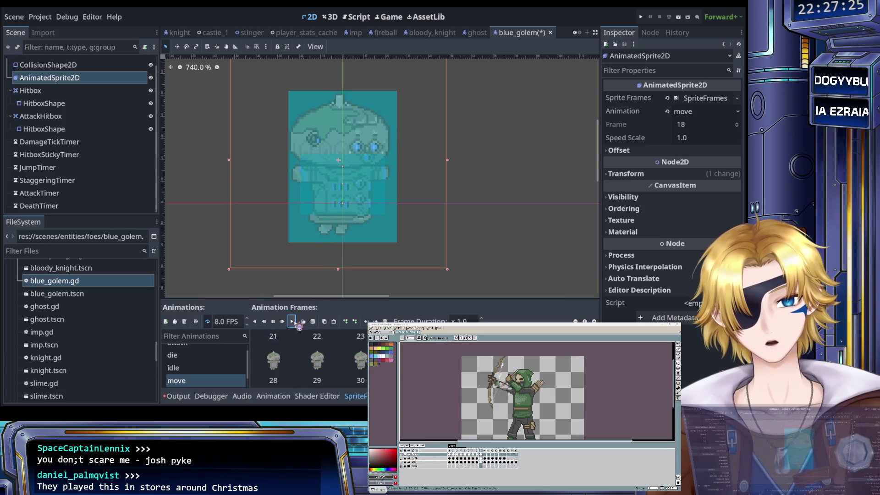
click(274, 322)
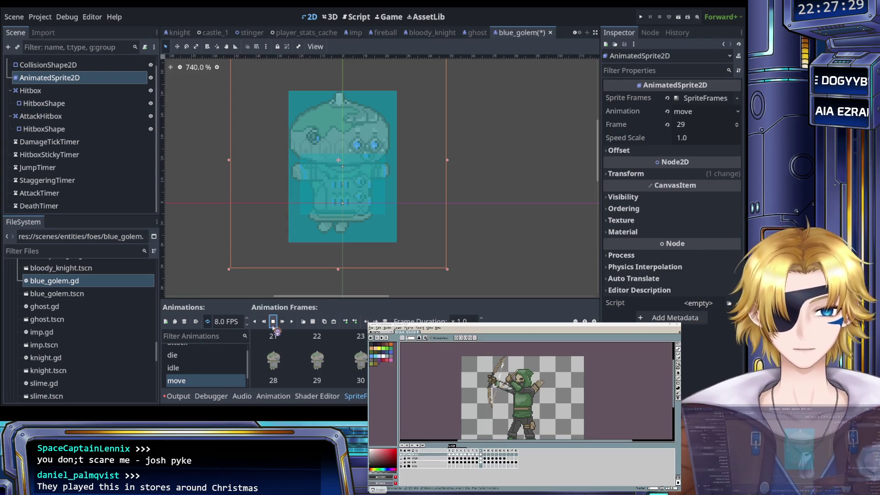
Step: Resize the HitboxShape rectangle to cover the golem from head to feet and both sides
click(57, 104)
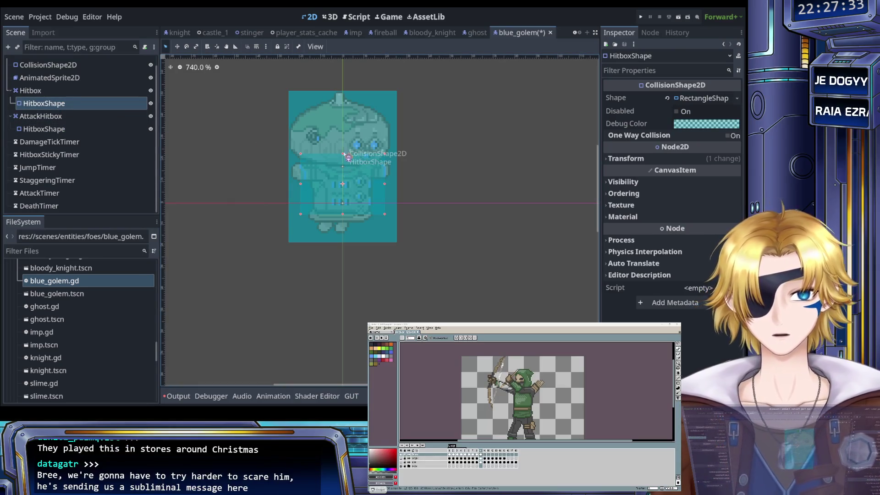
drag(344, 154, 343, 91)
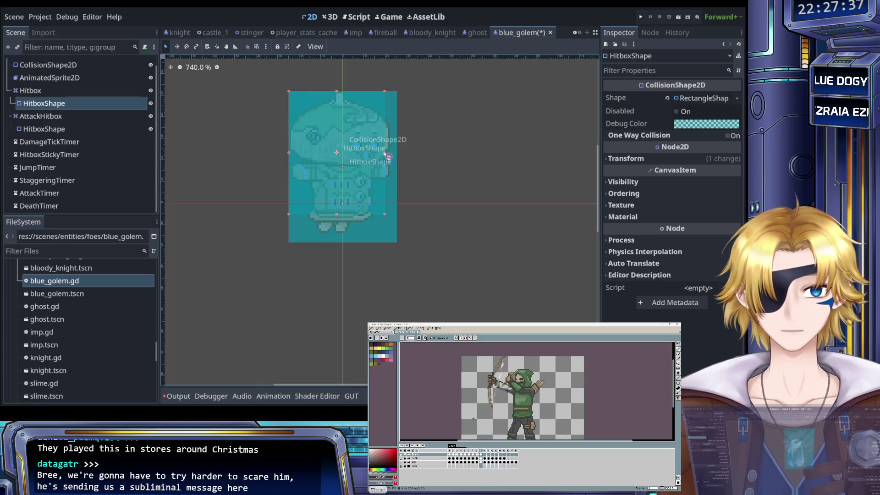
drag(385, 152, 396, 153)
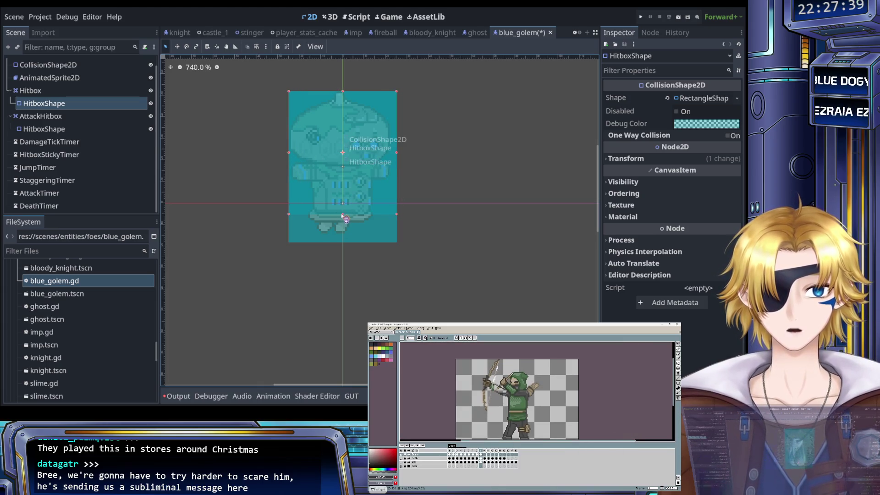
drag(342, 215, 344, 242)
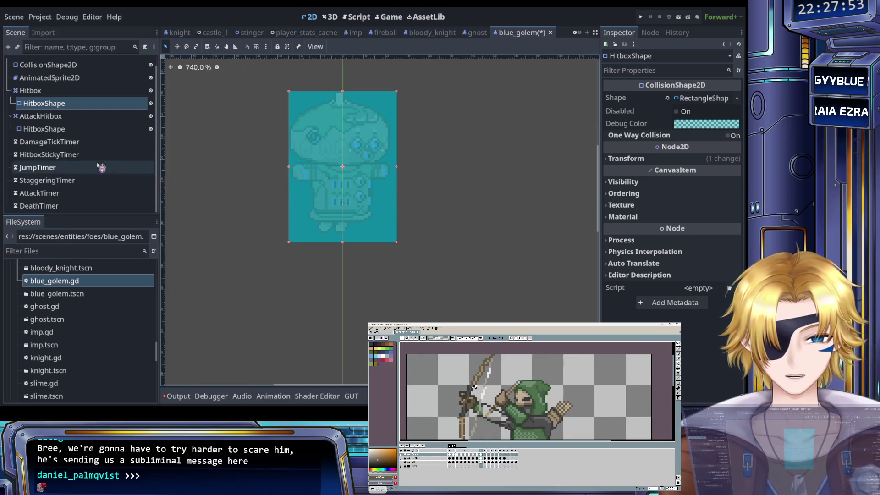
Step: Preview the AnimatedSprite2D's move animation, inspect frame 2, and add a new empty animation
click(49, 77)
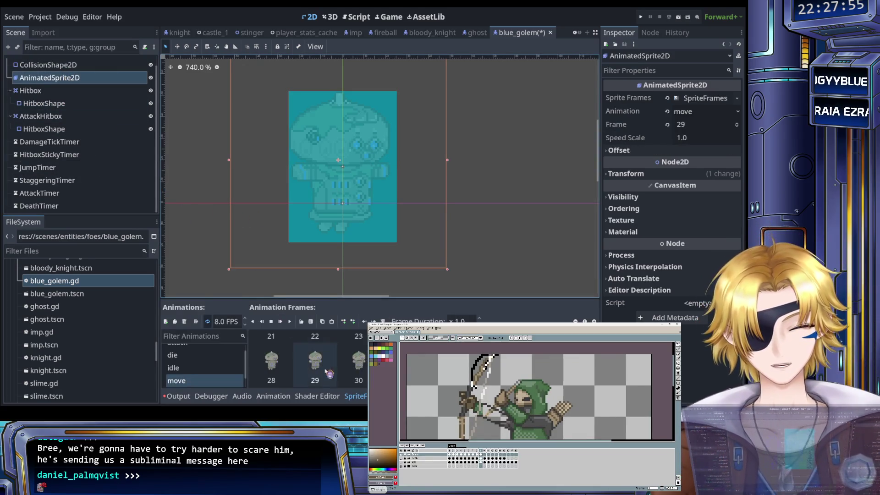
scroll(325, 354, up, 5)
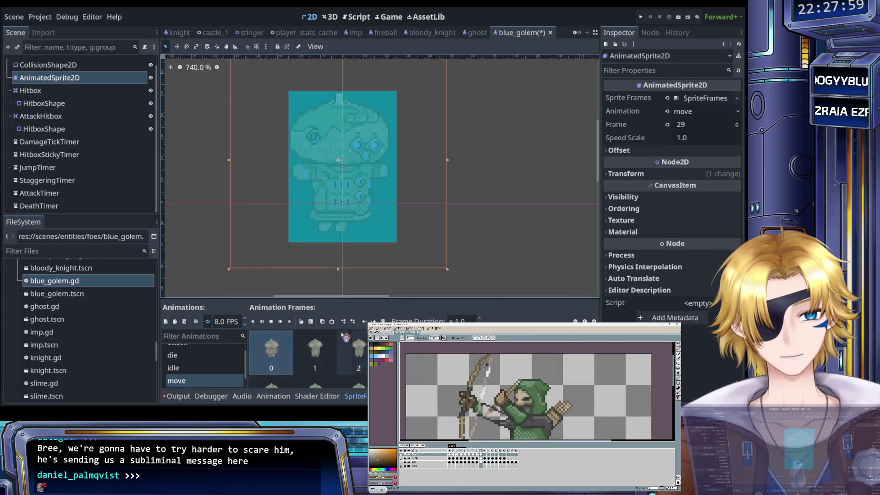
click(289, 321)
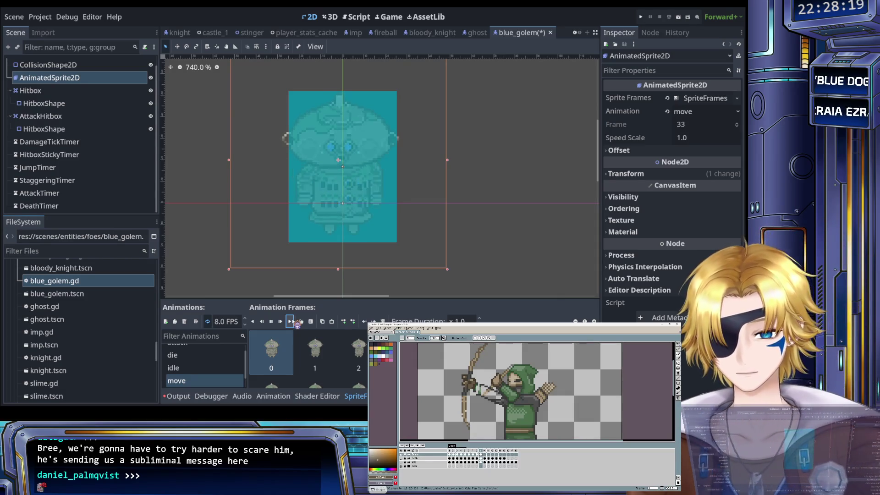
scroll(360, 363, down, 2)
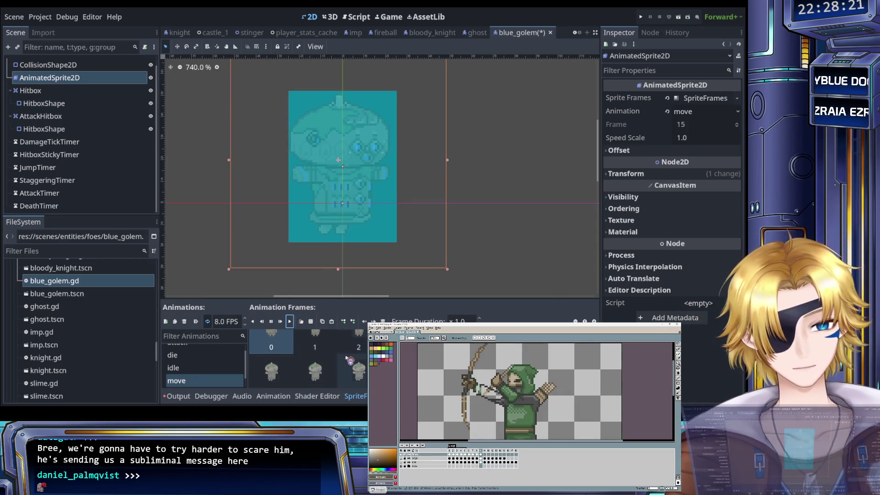
scroll(348, 360, up, 2)
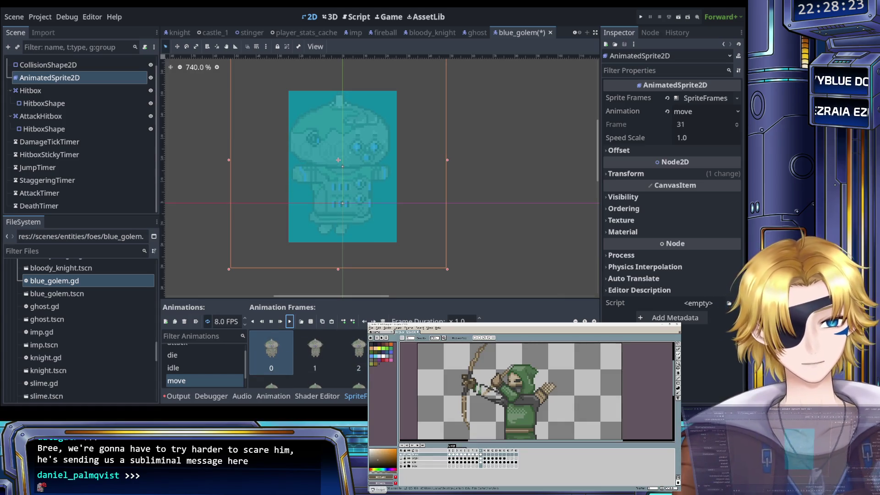
click(314, 350)
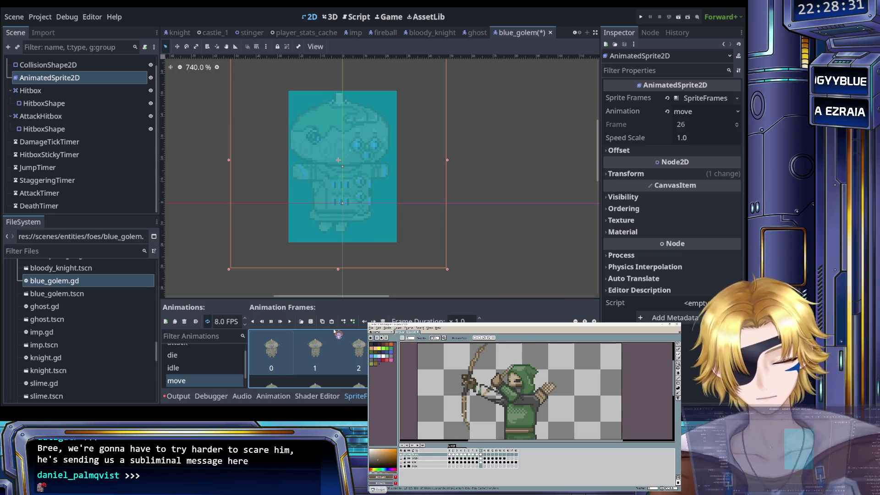
click(352, 342)
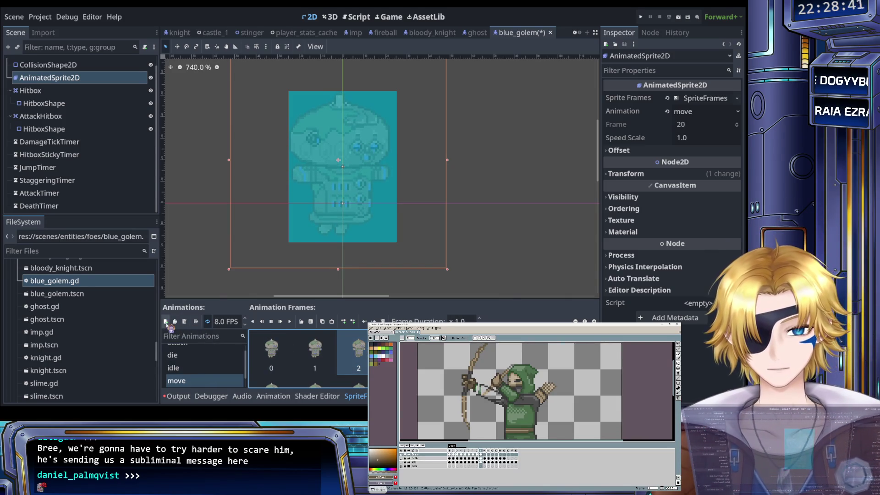
click(165, 321)
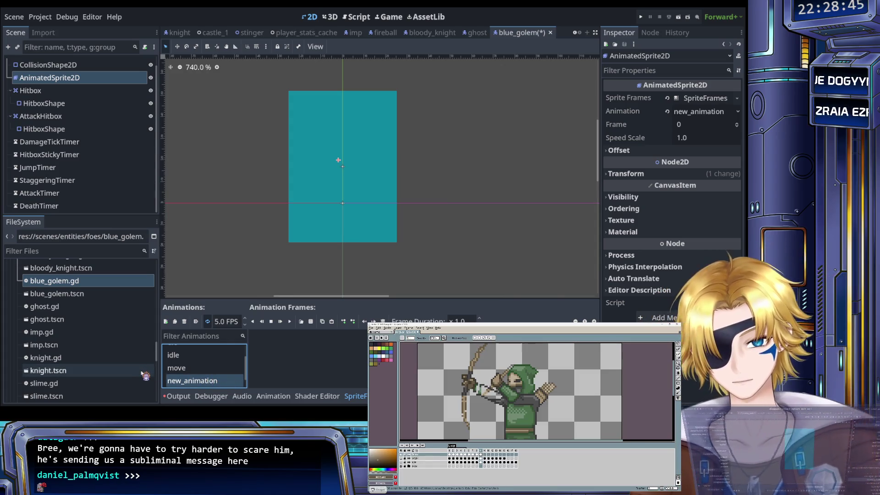
Step: Name the new animation 'start moving', add golem frames, and set it to 8 FPS
text(start moving)
key(Return)
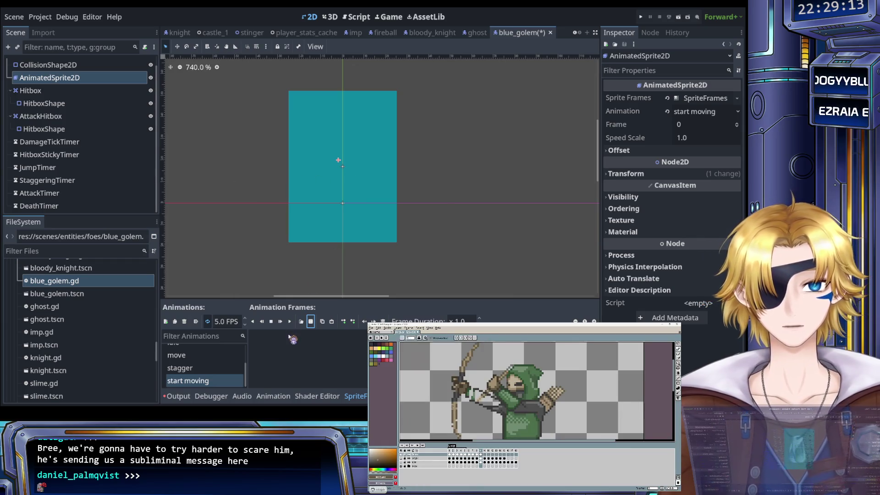
click(219, 321)
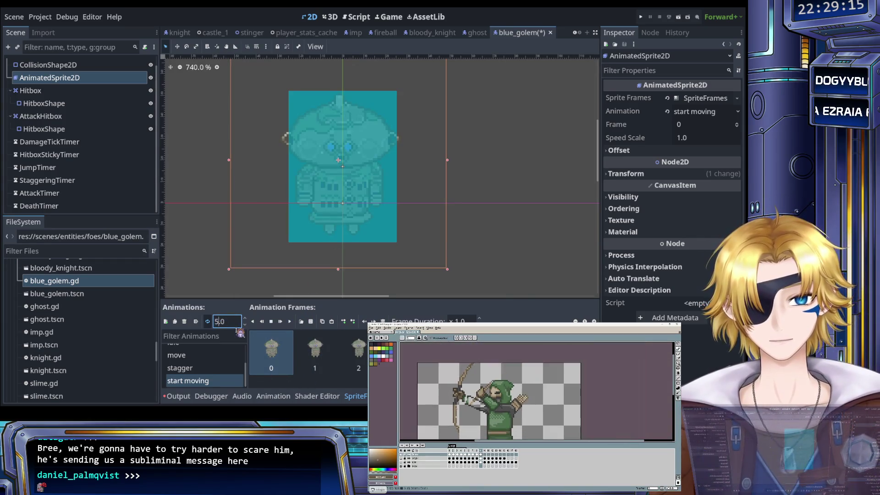
text(8)
click(292, 383)
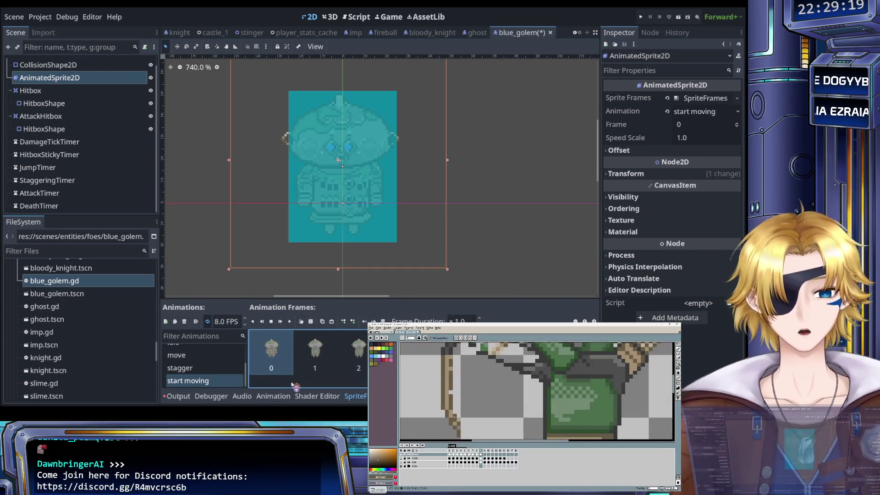
Step: Make edits with the pixel-art editor tools and save the blue_golem scene
key(z)
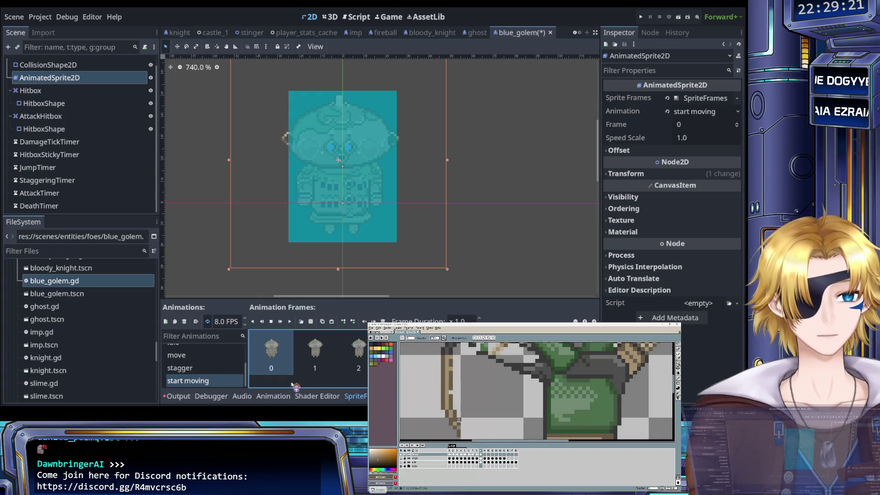
scroll(458, 431, down, 2)
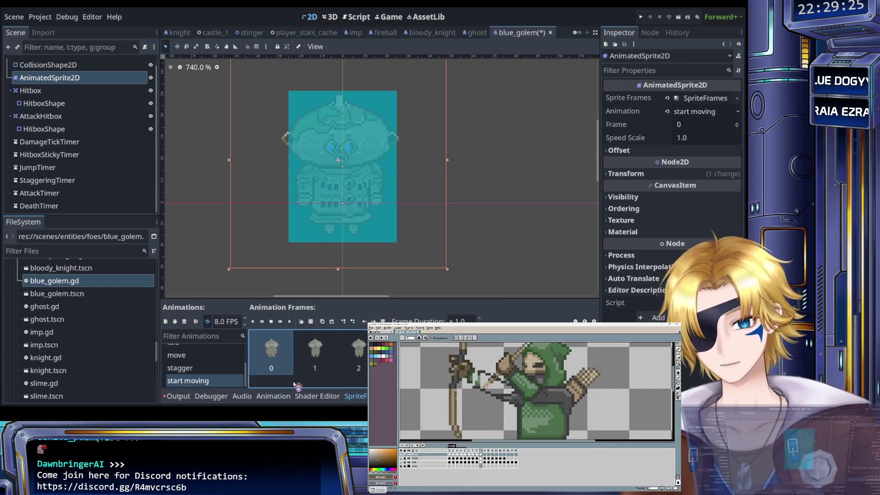
scroll(458, 410, down, 1)
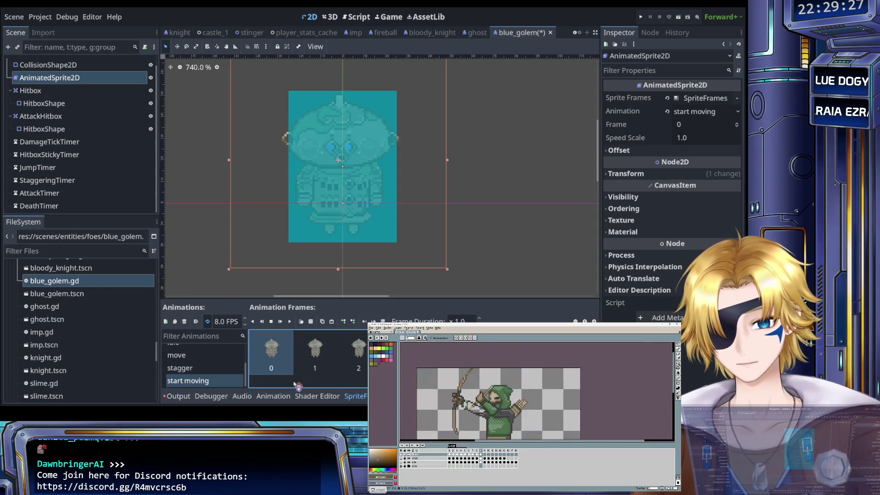
scroll(457, 391, up, 3)
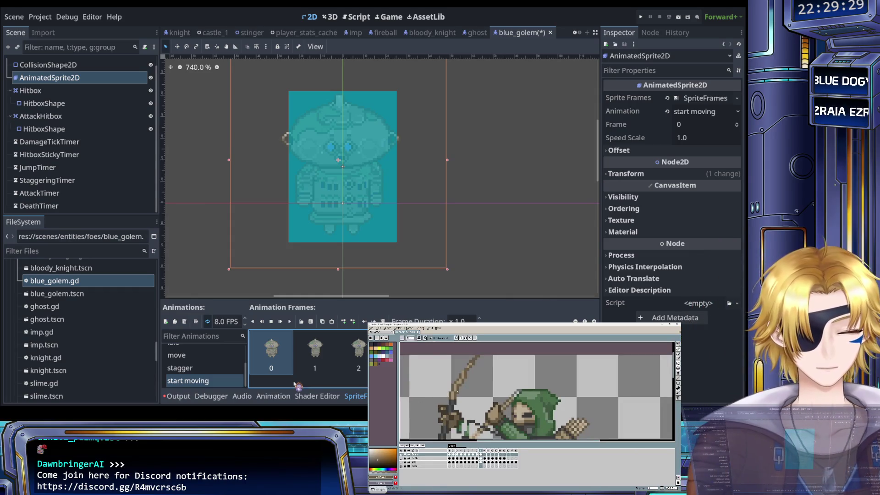
key(b)
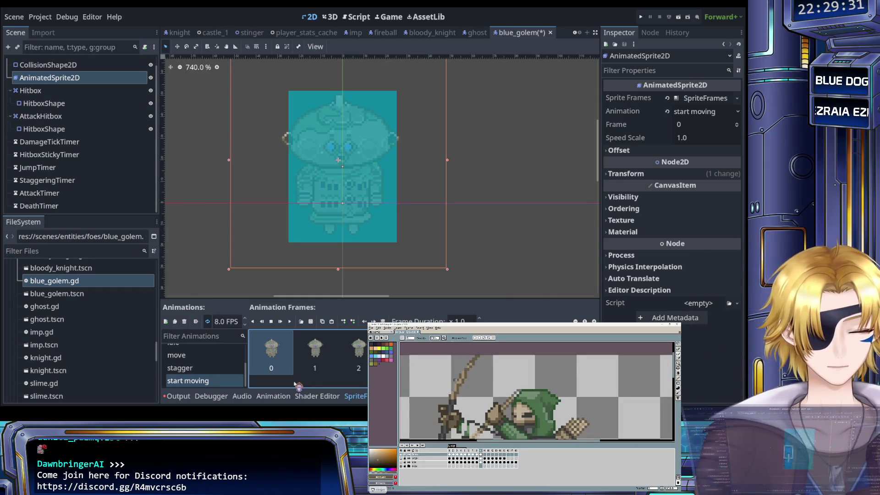
drag(299, 374, 294, 380)
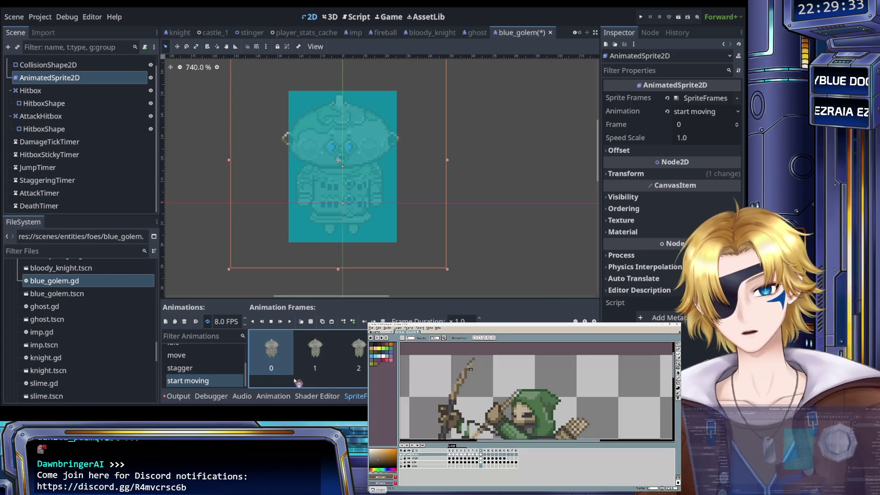
key(m)
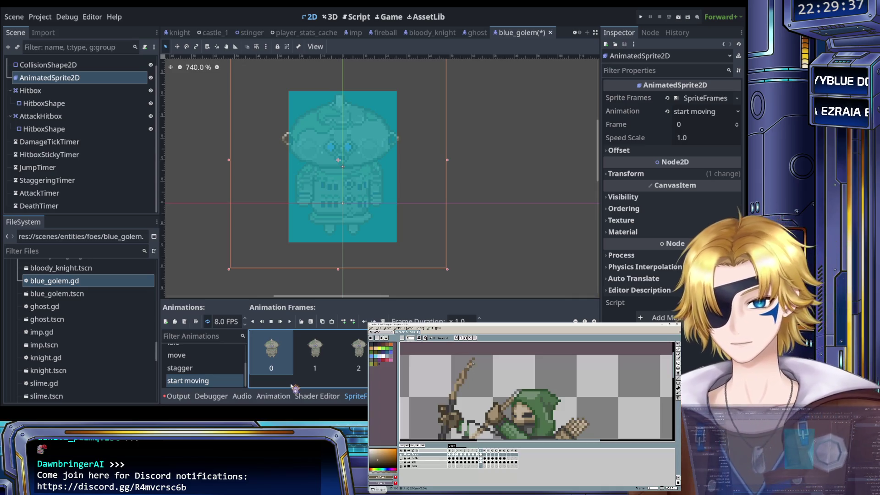
mouse_move(291, 385)
mouse_down()
mouse_move(250, 374)
mouse_move(179, 395)
mouse_move(238, 376)
mouse_move(236, 350)
mouse_move(285, 358)
mouse_move(278, 363)
mouse_up()
key(ctrl+s)
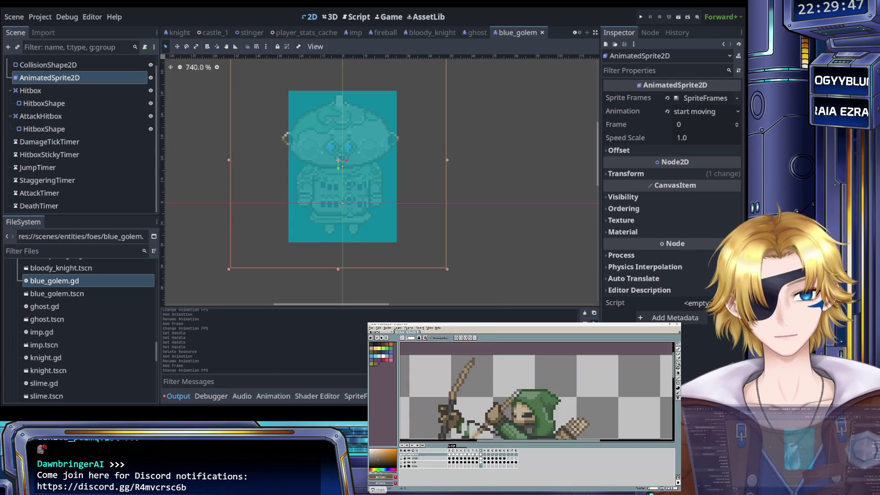
Step: Check the AnimatedSprite2D and CollisionShape2D nodes, then show BlueGolem root's script exports
click(30, 90)
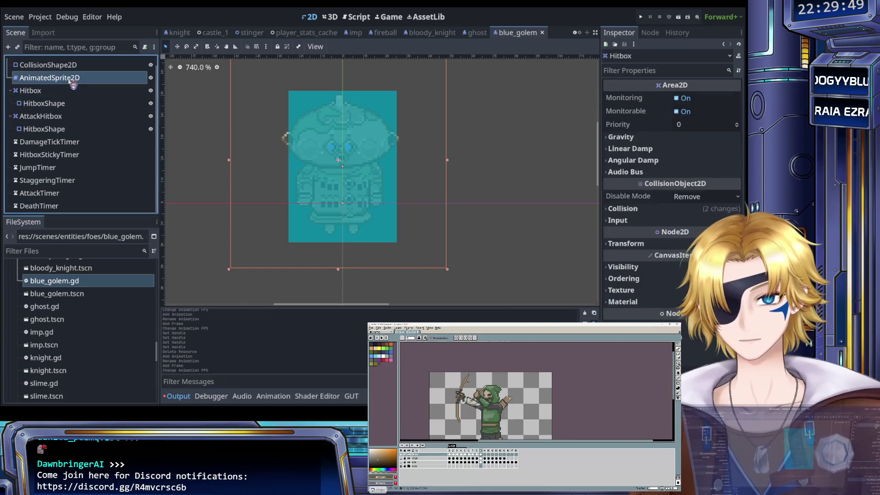
click(50, 78)
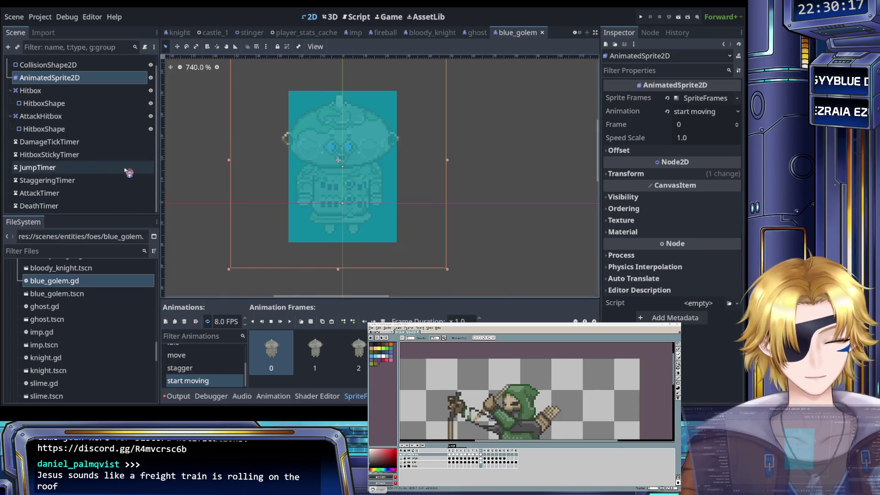
scroll(90, 165, up, 1)
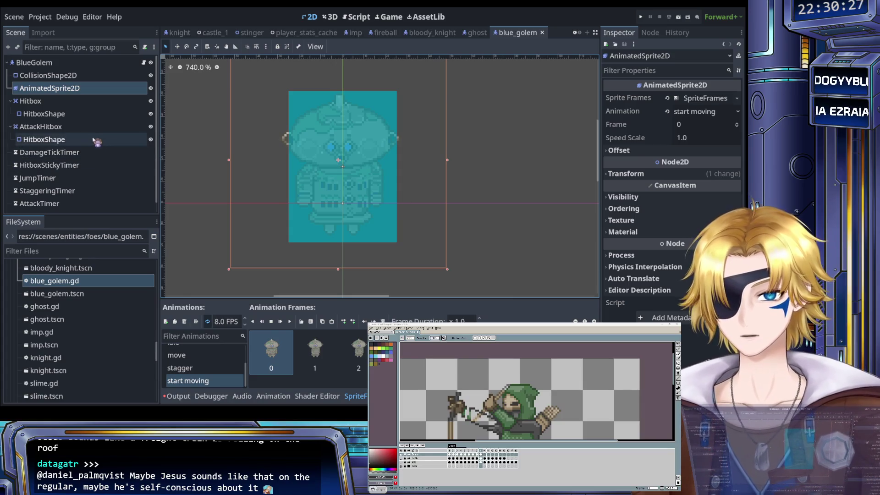
click(63, 78)
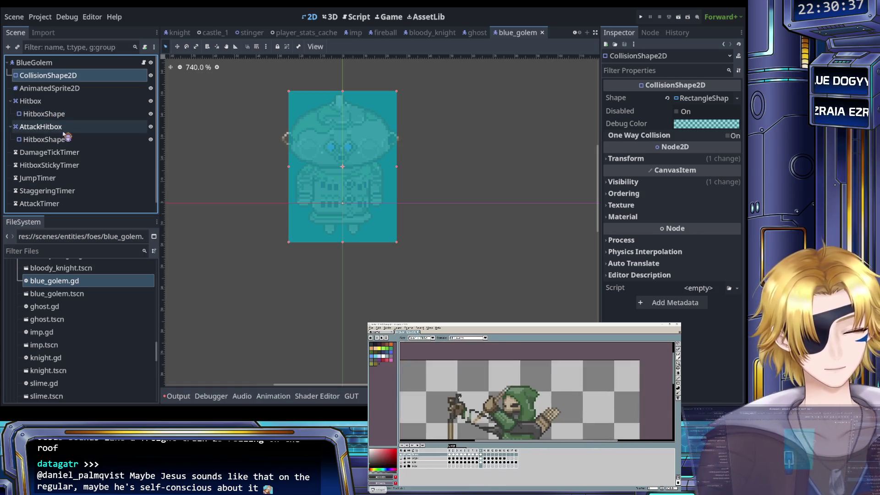
click(53, 64)
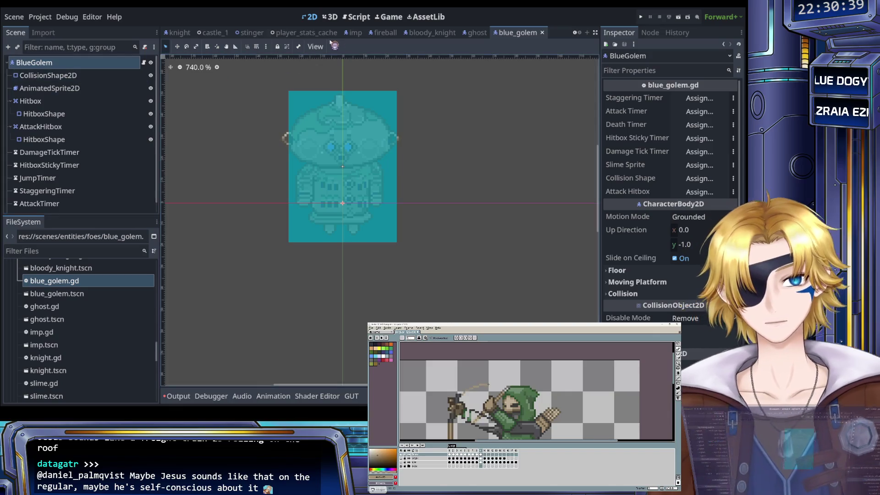
Step: Open blue_golem.gd in the Script editor and save the scene
click(357, 18)
click(380, 95)
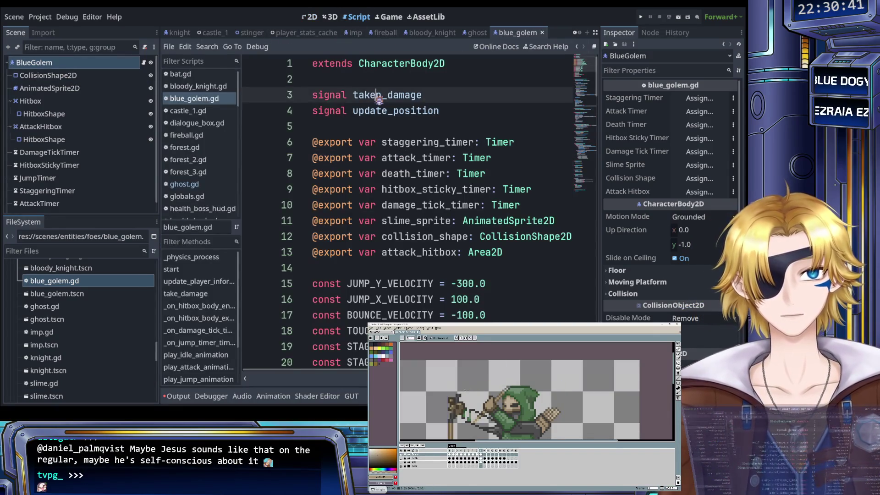
key(ctrl+s)
click(416, 142)
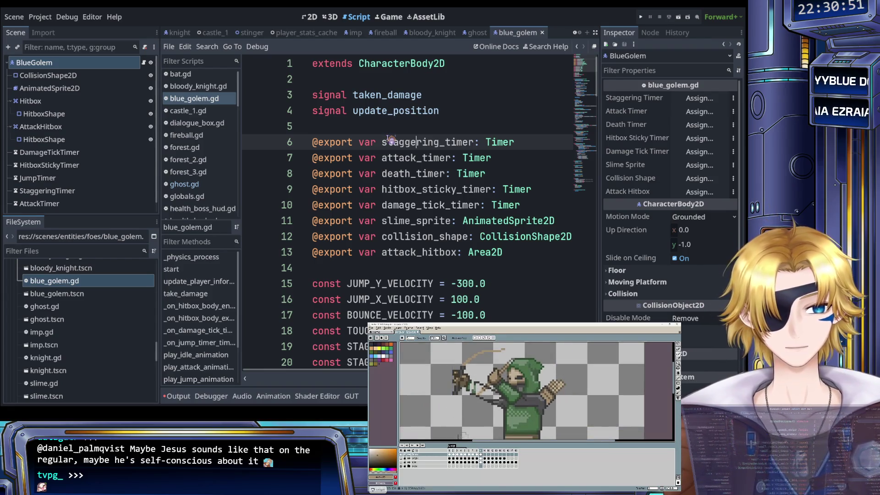
scroll(389, 132, down, 2)
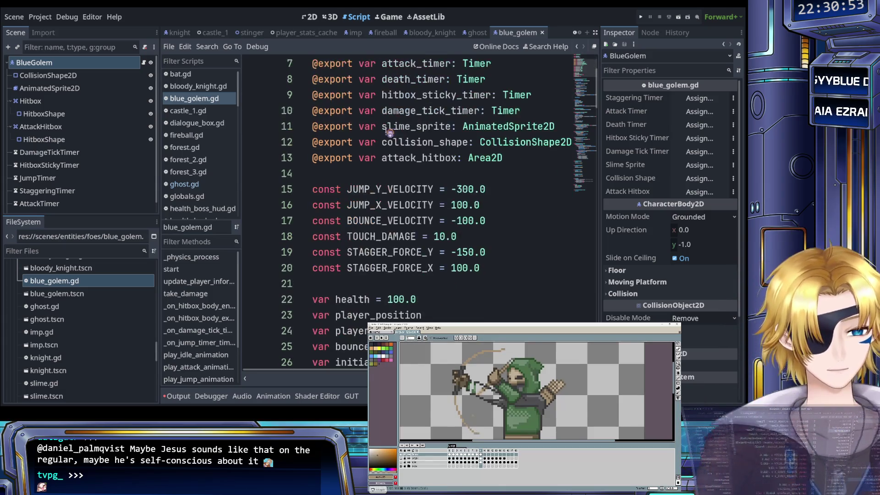
scroll(389, 132, up, 2)
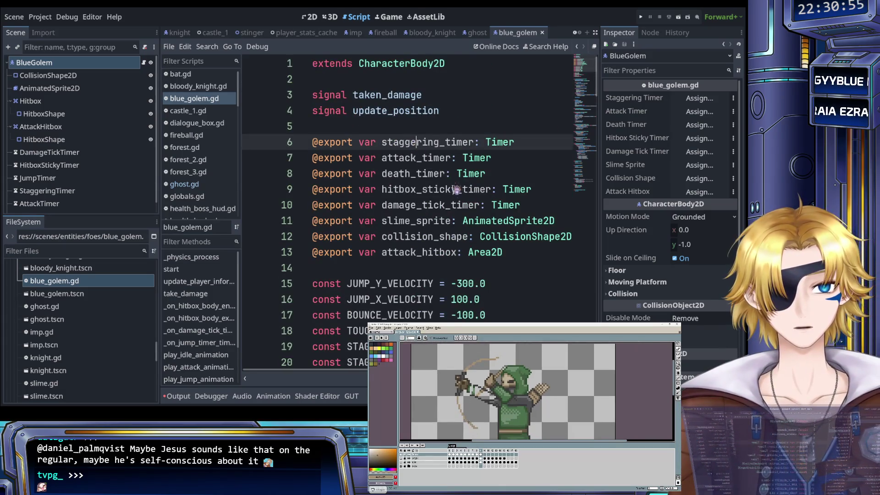
Step: Rename slime_sprite on line 11 to blue_golem_sprite
drag(410, 222, 388, 221)
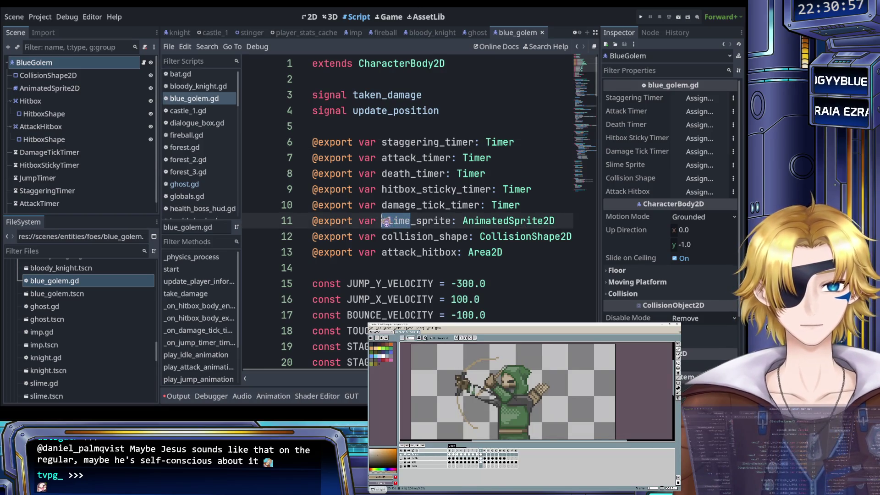
double_click(449, 222)
key(ctrl+d)
key(ctrl+d)
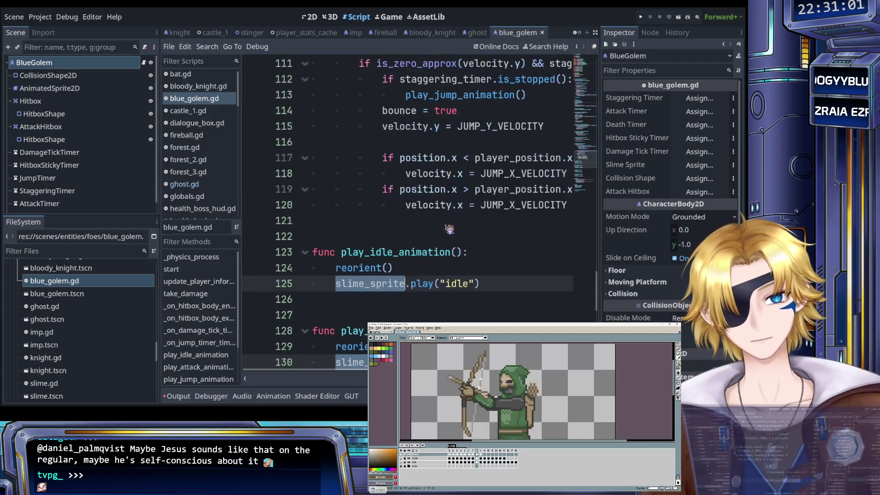
key(ctrl+d)
key(ctrl+d)
key(ctrl+d)
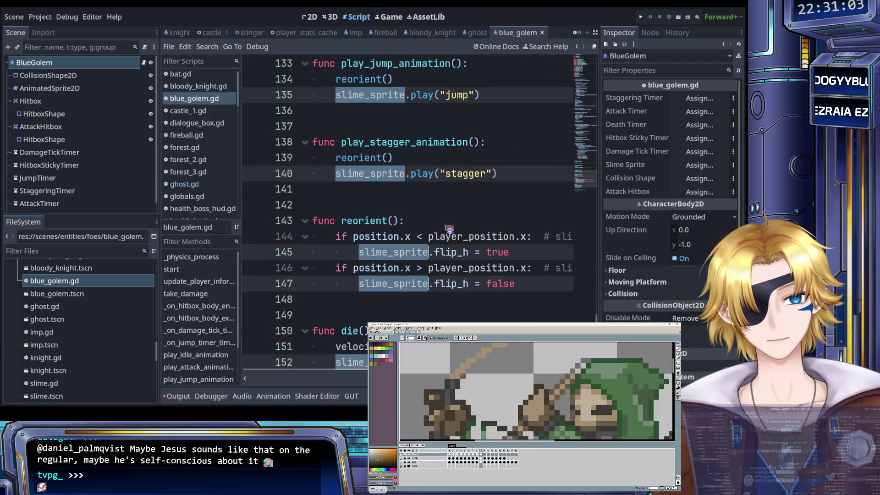
key(Escape)
key(shift+Right)
key(shift+Right)
key(shift+Right)
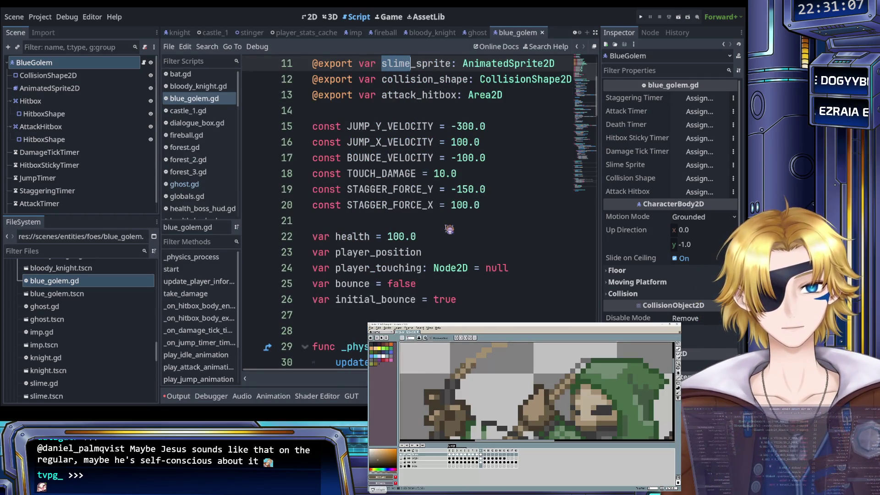
text(blue_gol)
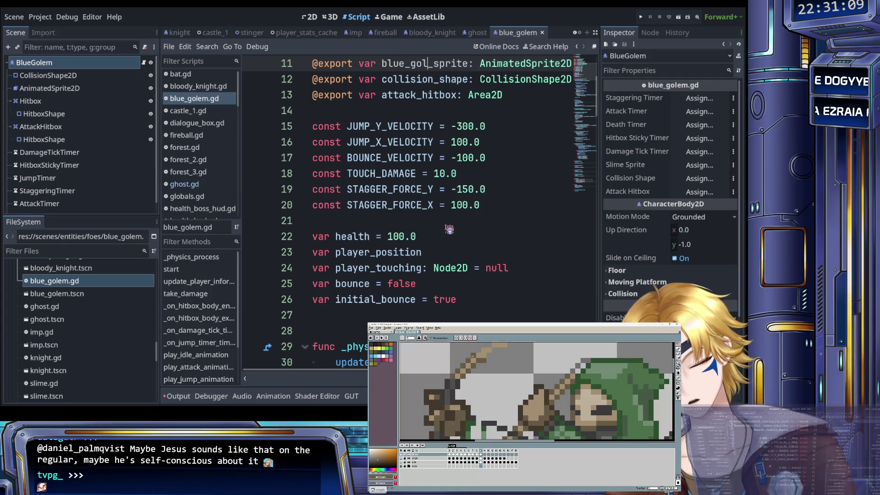
text(em)
scroll(442, 114, up, 2)
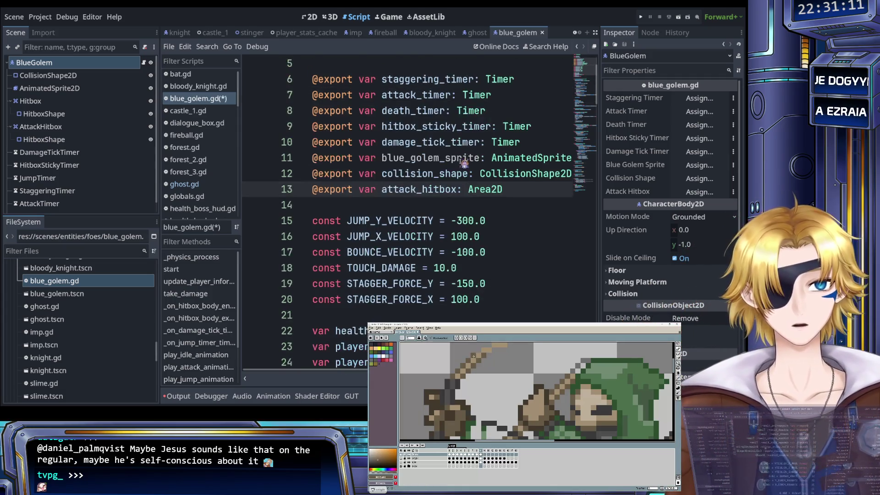
click(444, 158)
Step: Save the script and assign the Staggering, Attack, Death, Hitbox Sticky and Damage Tick timers
key(ctrl+s)
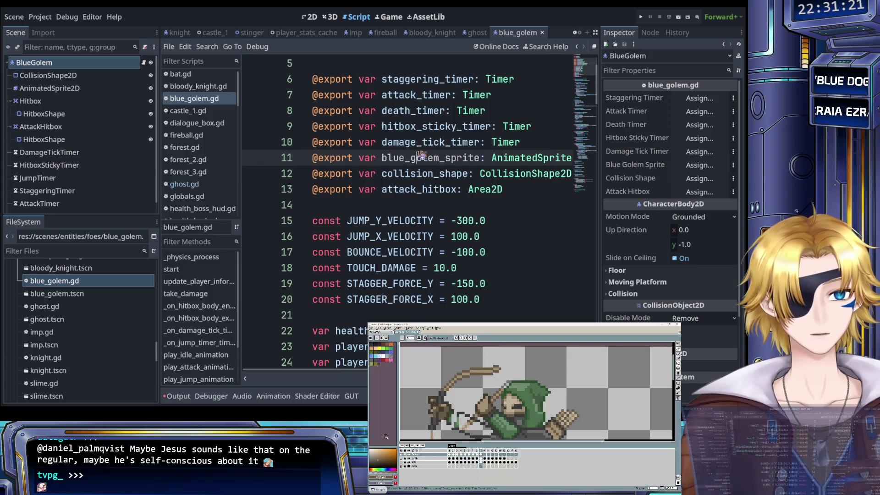
click(698, 98)
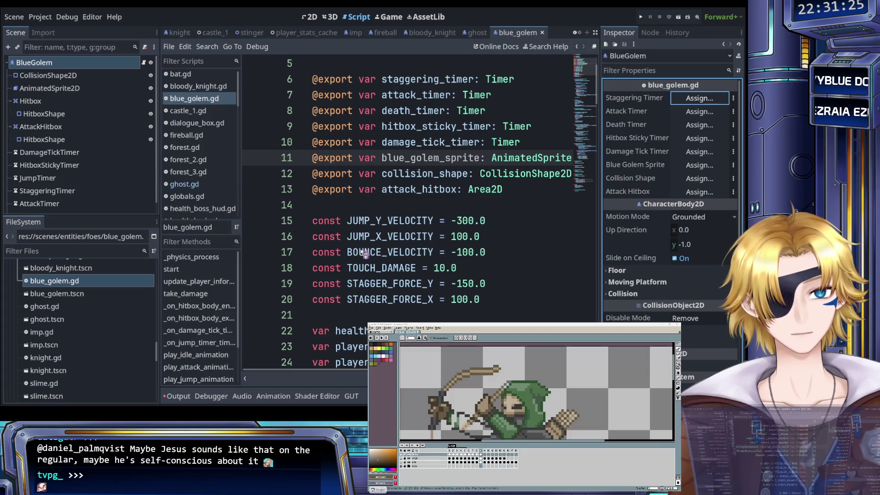
click(685, 112)
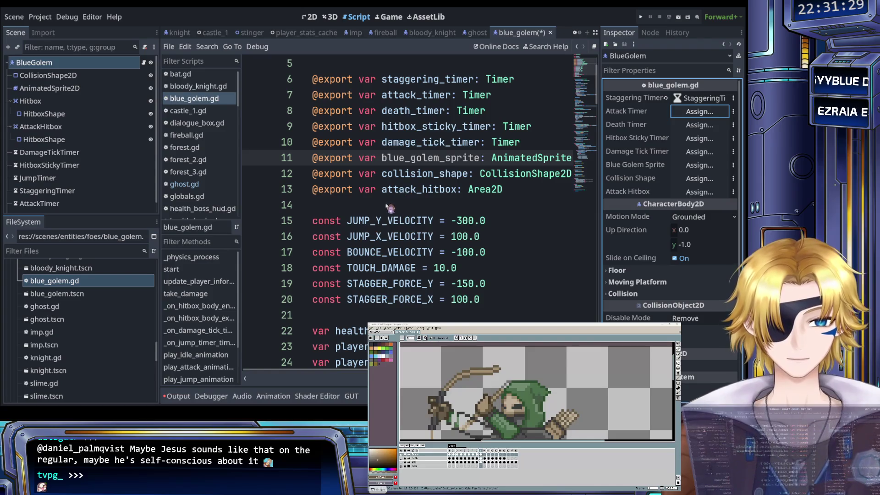
click(699, 111)
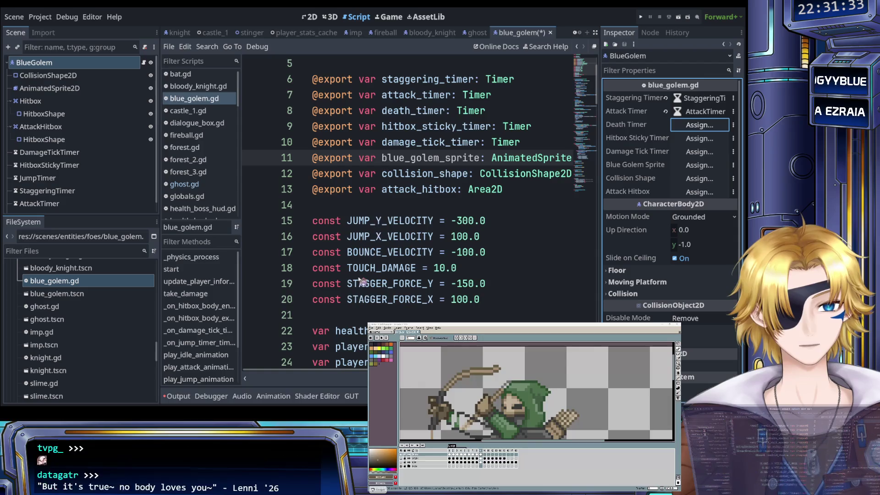
key(Return)
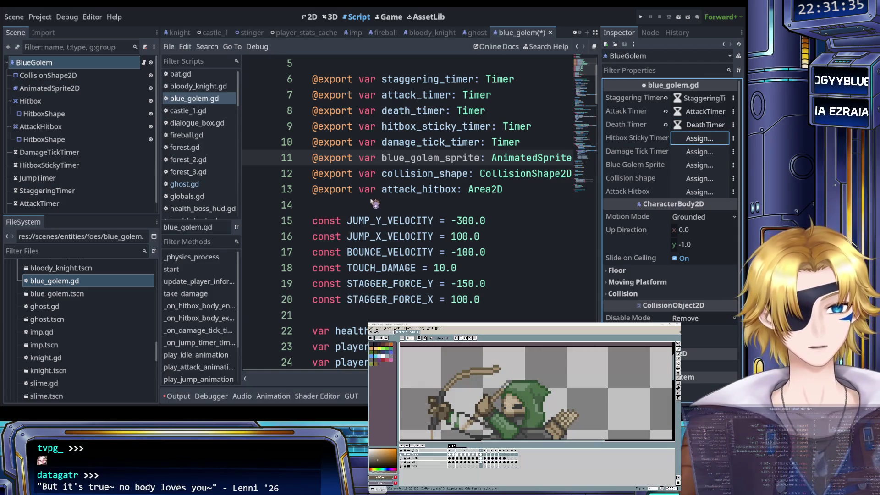
key(Return)
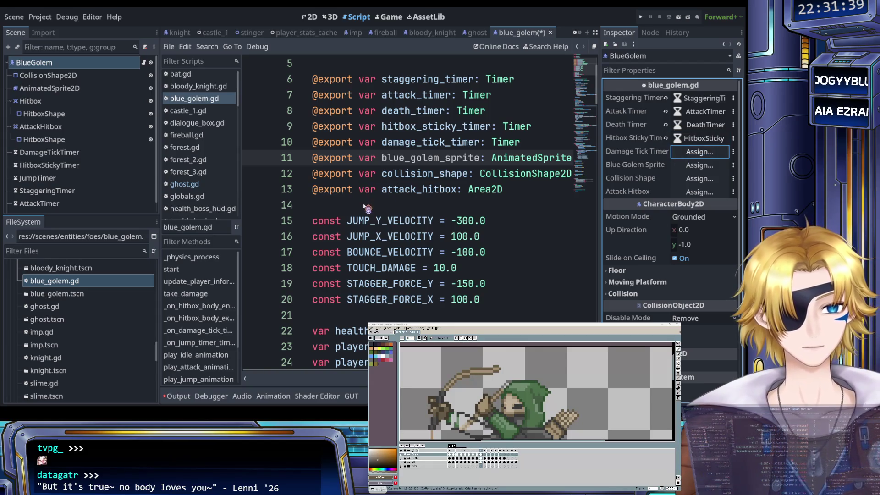
key(Return)
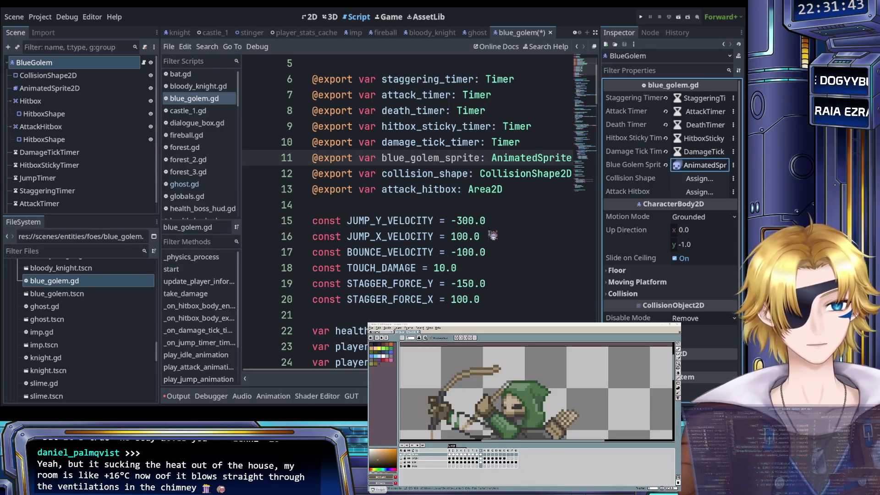
Step: Assign AnimatedSprite2D, CollisionShape2D and AttackHitbox to their exports and save the scene
key(Return)
click(699, 178)
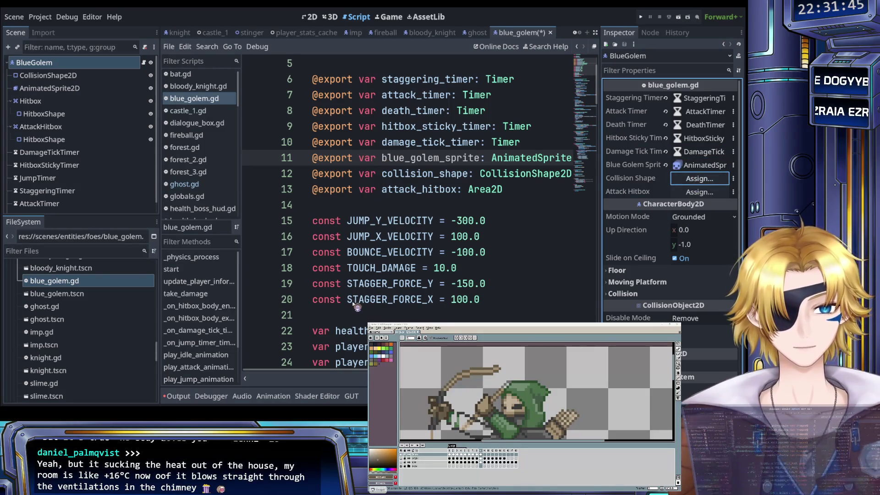
key(Return)
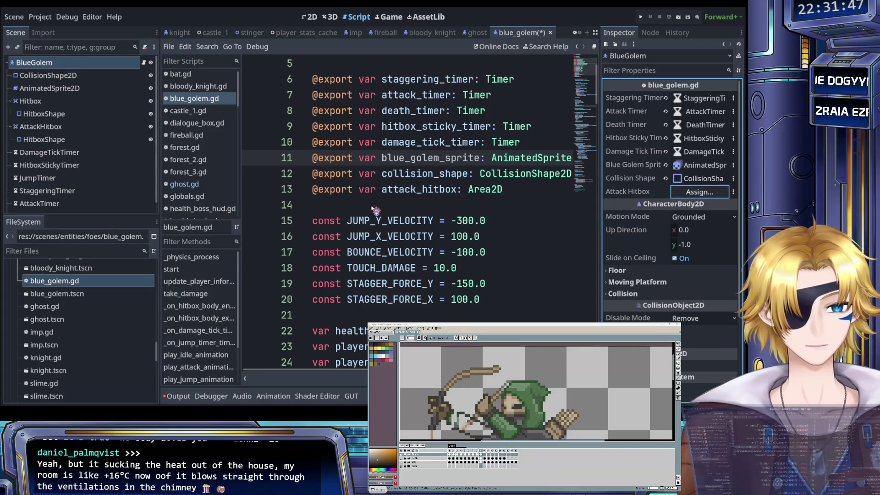
key(Return)
click(409, 236)
key(ctrl+s)
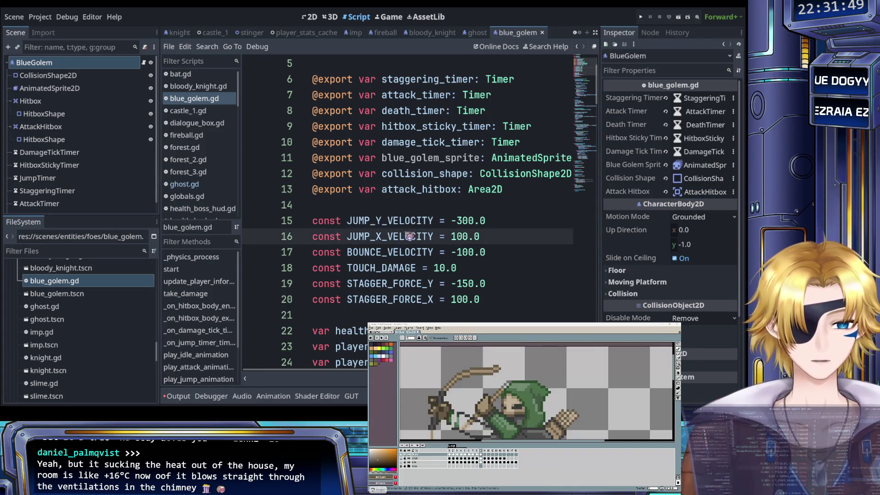
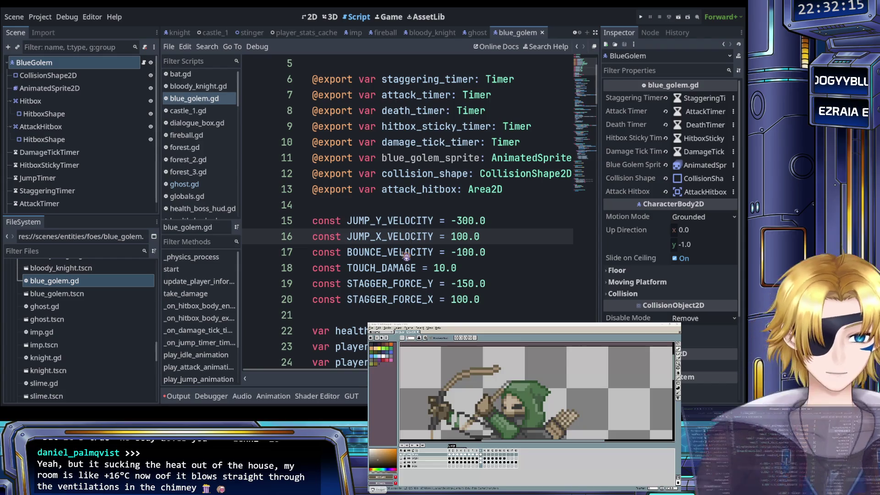
Step: Delete the JUMP_Y/JUMP_X and BOUNCE_VELOCITY constants from blue_golem.gd
scroll(408, 243, down, 1)
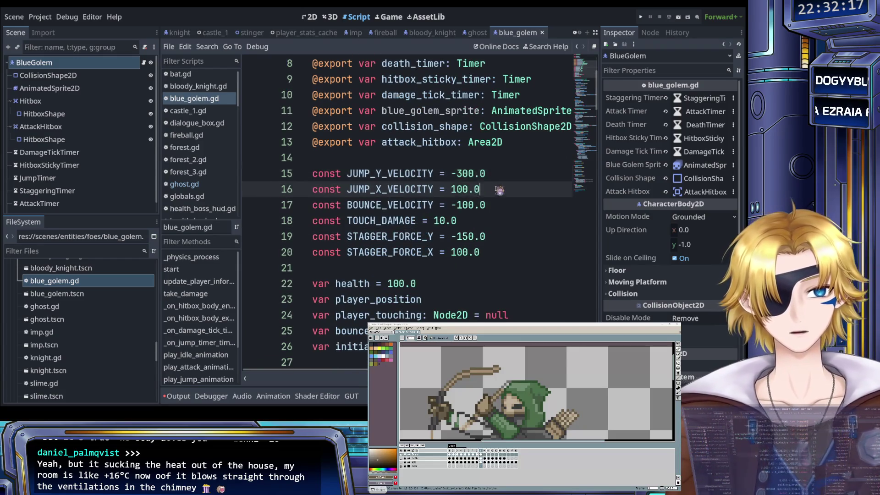
drag(490, 189, 273, 180)
key(BackSpace)
key(BackSpace)
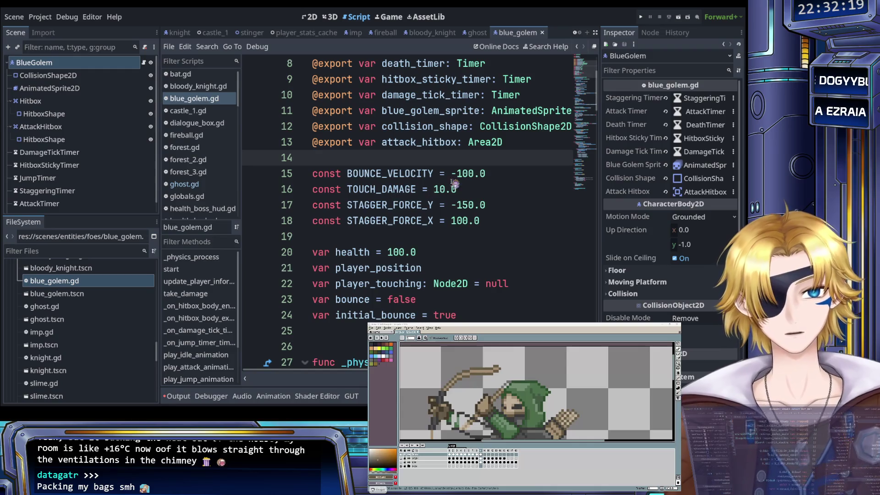
drag(518, 173, 313, 173)
key(BackSpace)
key(BackSpace)
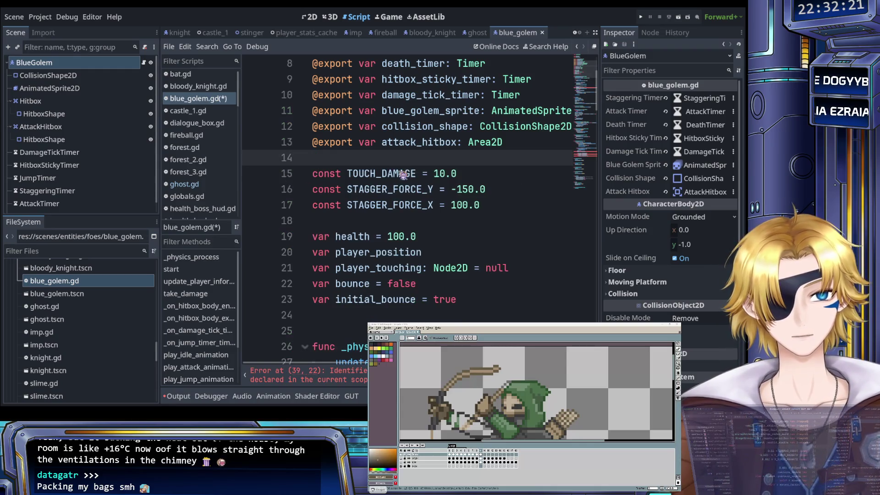
Step: Delete the STAGGER_FORCE_Y constant, keeping STAGGER_FORCE_X = 100.0
click(400, 189)
click(404, 205)
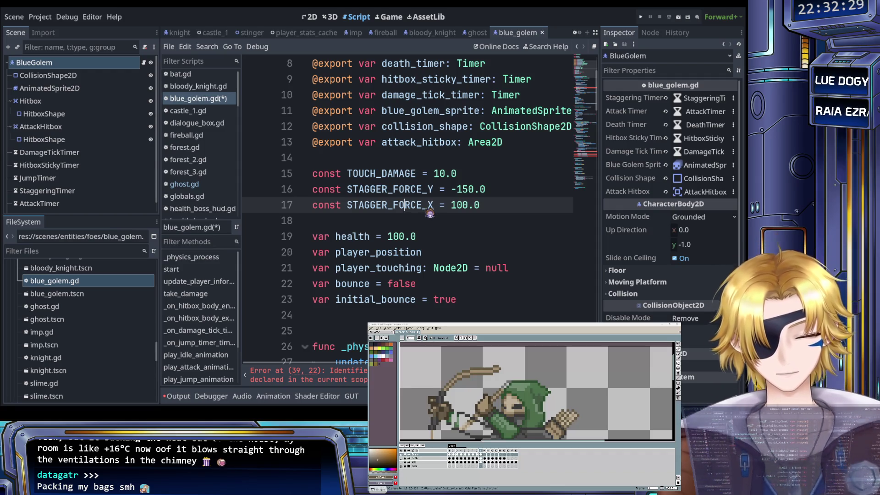
click(498, 189)
triple_click(499, 189)
key(BackSpace)
key(BackSpace)
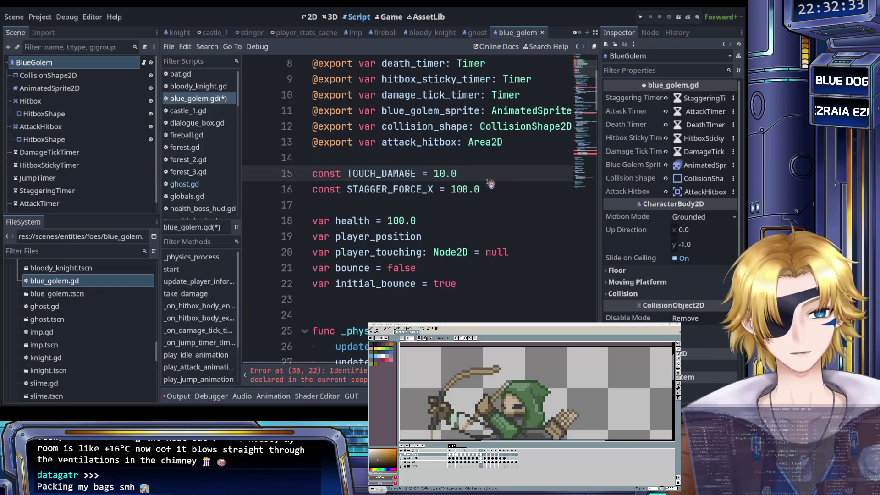
scroll(481, 191, down, 1)
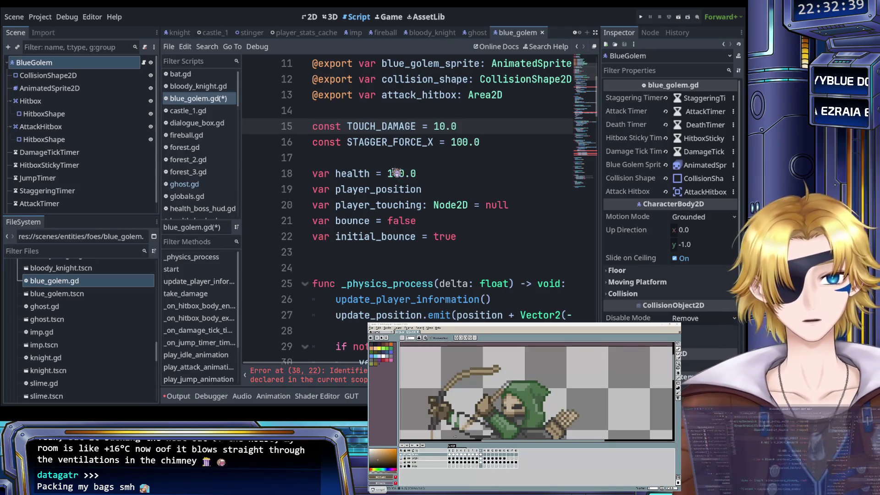
Step: Change the golem's health from 100.0 to 75.0 and save the script
click(393, 173)
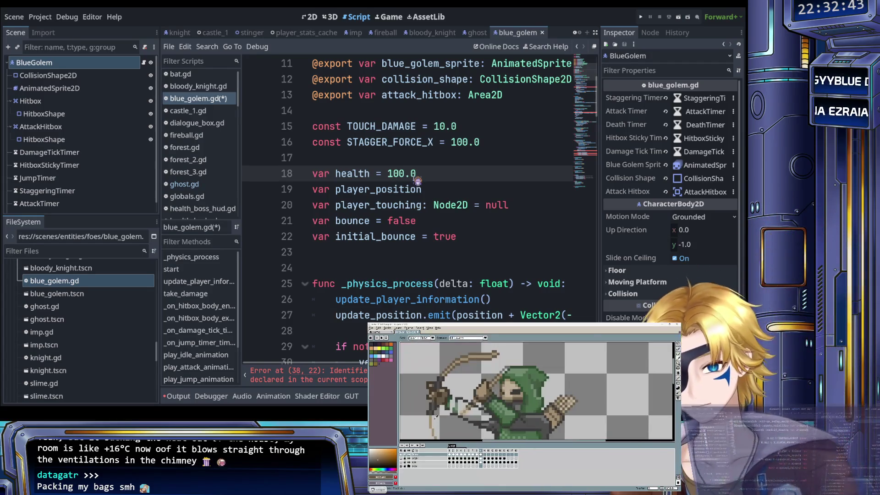
key(Delete)
key(BackSpace)
text(7)
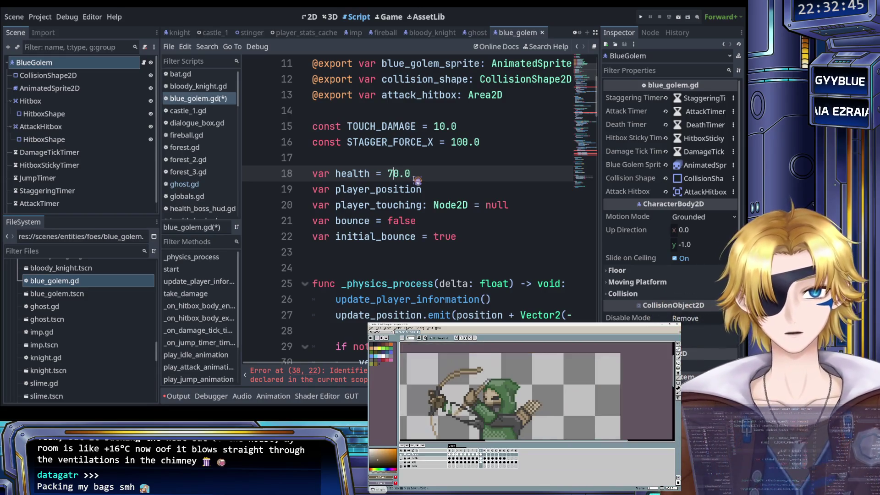
key(Delete)
text(5)
click(449, 189)
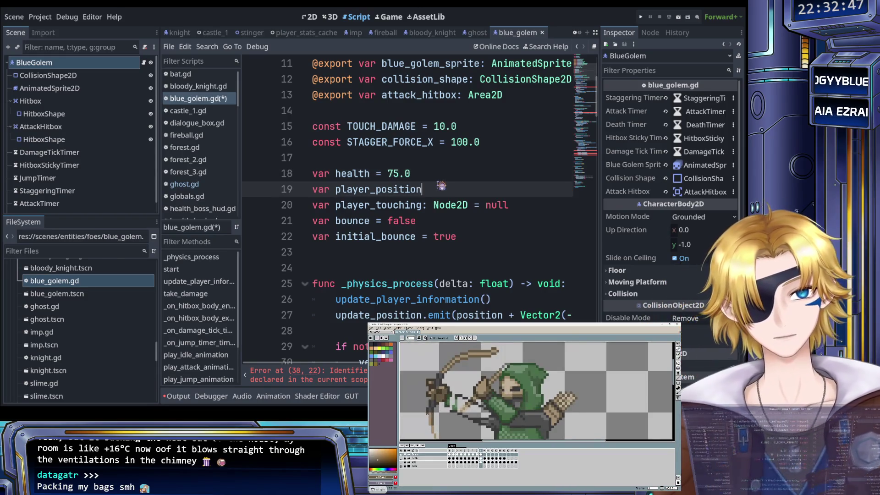
key(ctrl+s)
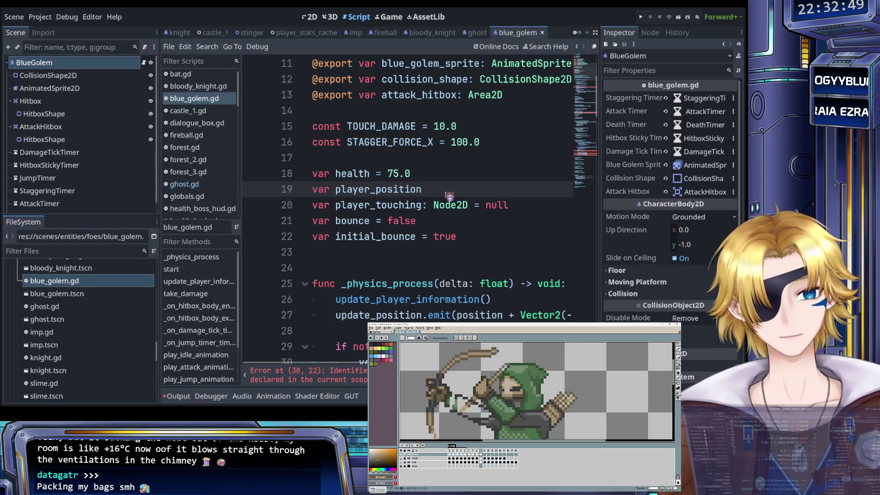
Step: Revise the health value to 90.0 and save blue_golem.gd
key(Up)
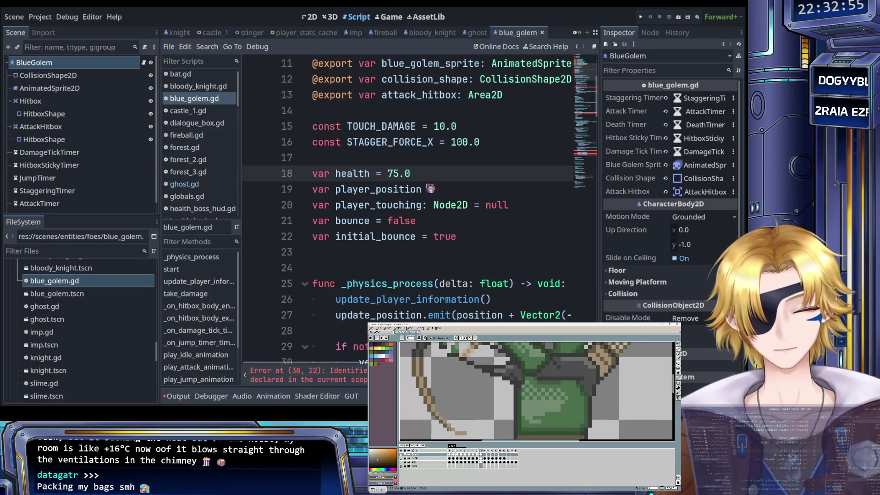
key(BackSpace)
key(BackSpace)
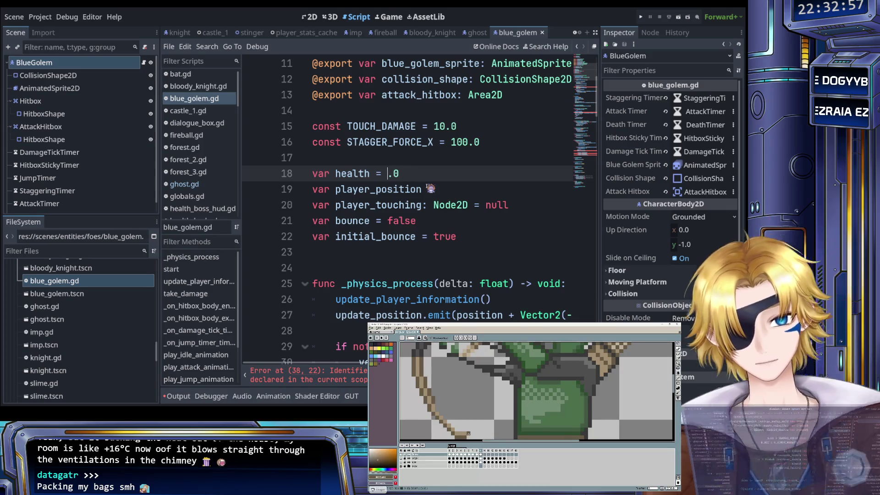
text(8)
key(BackSpace)
text(90)
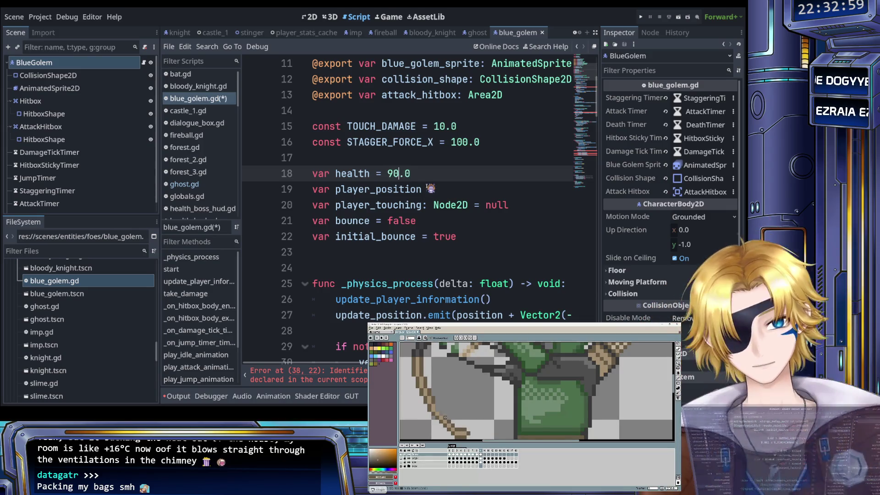
click(438, 188)
key(ctrl+s)
scroll(436, 407, down, 3)
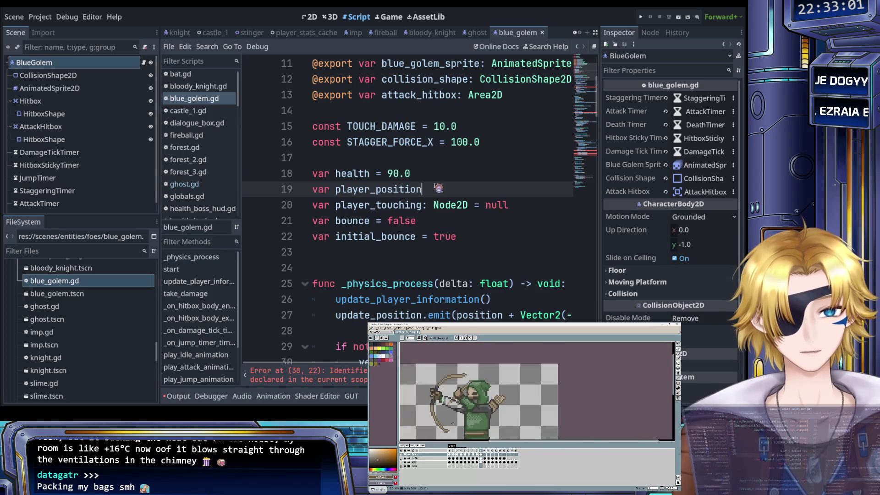
scroll(452, 423, up, 2)
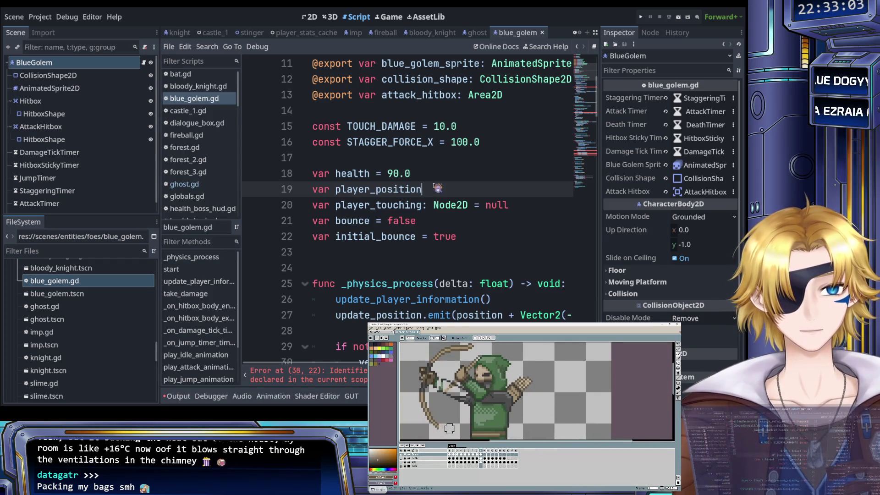
scroll(449, 427, up, 1)
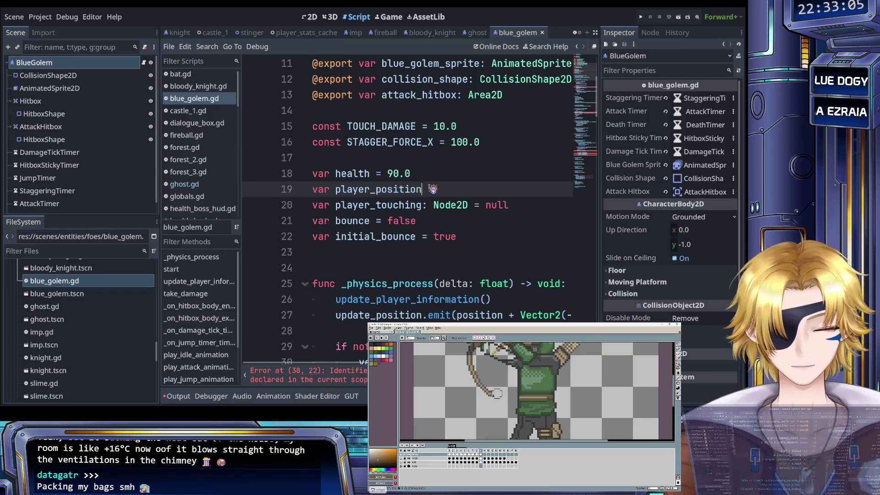
Step: Sample two colours from the archer sprite in the pixel editor for painting
key(b)
key(e)
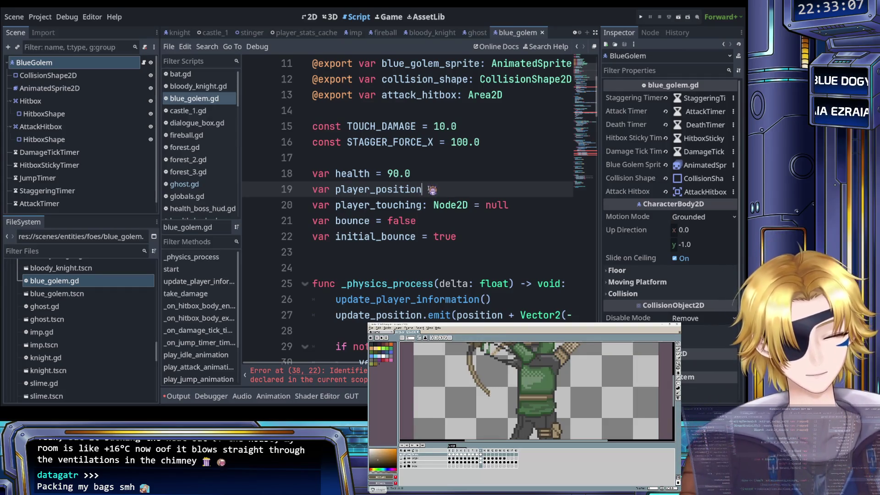
key(i)
click(491, 391)
key(b)
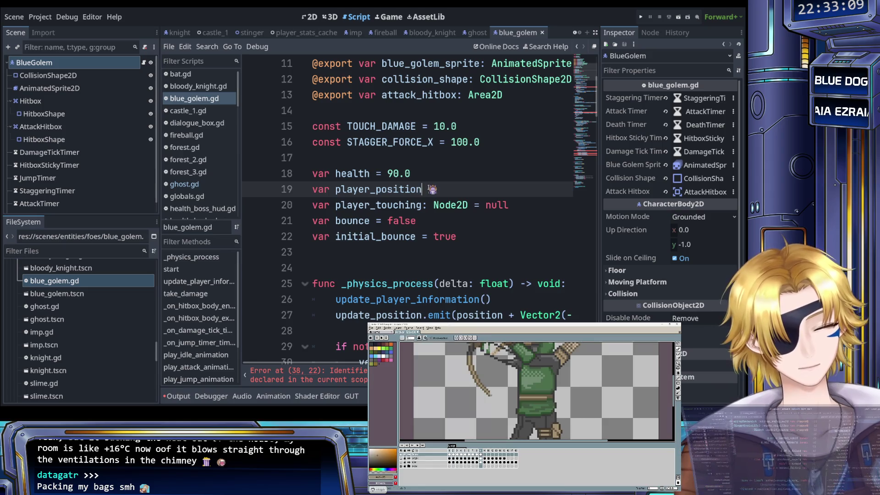
key(i)
click(490, 394)
key(b)
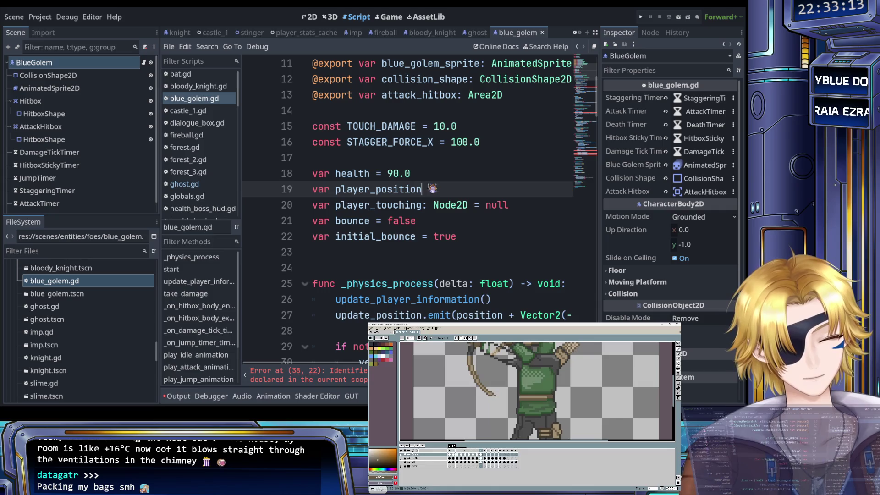
scroll(536, 392, down, 2)
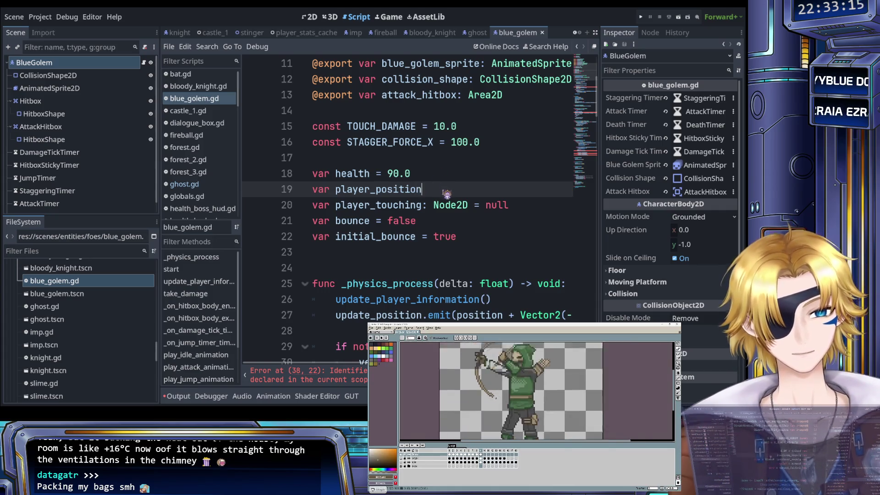
scroll(444, 191, up, 1)
Step: Delete the bounce and initial_bounce variables and the initial bounce block
drag(472, 284, 289, 267)
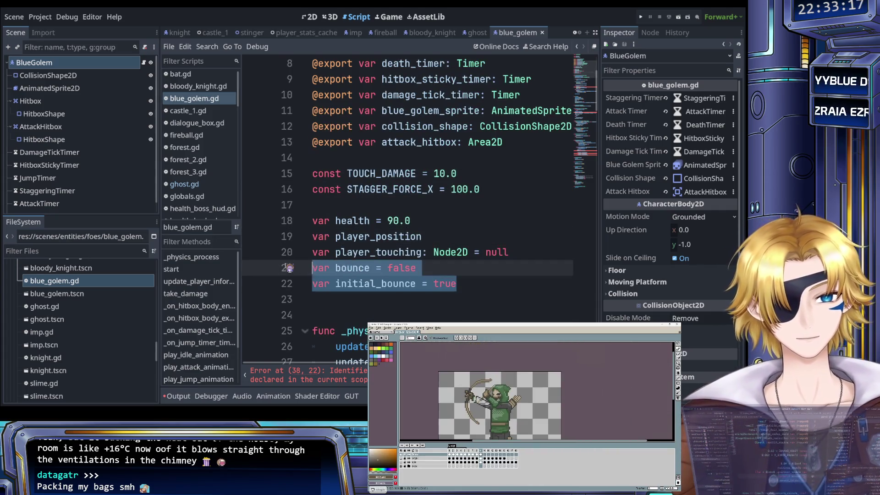
key(BackSpace)
key(BackSpace)
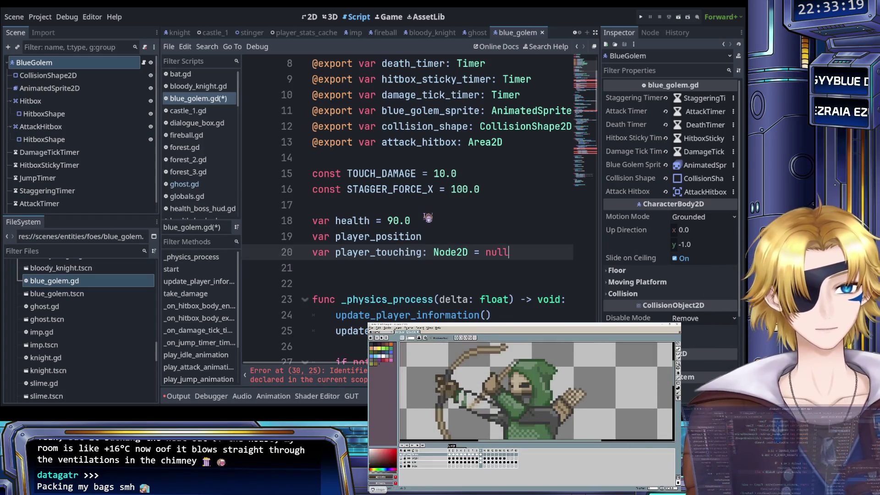
scroll(424, 228, down, 4)
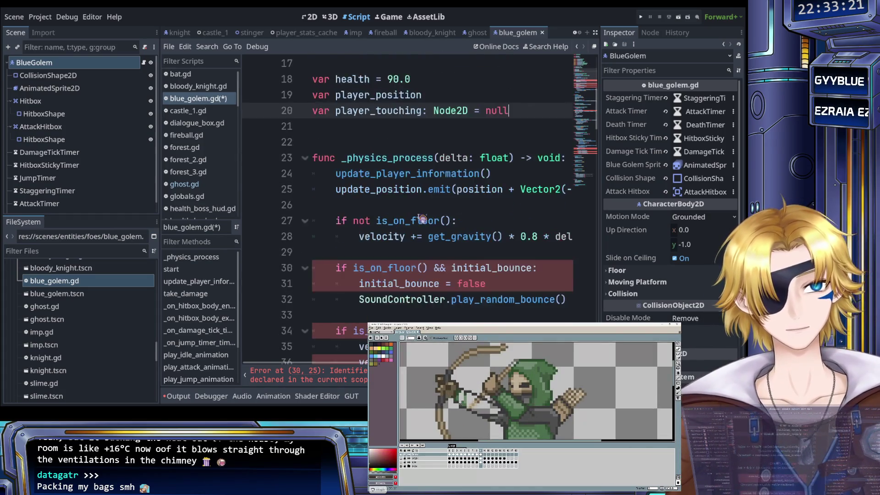
mouse_move(399, 244)
mouse_down()
mouse_move(429, 243)
mouse_move(337, 239)
mouse_move(307, 221)
mouse_up()
key(BackSpace)
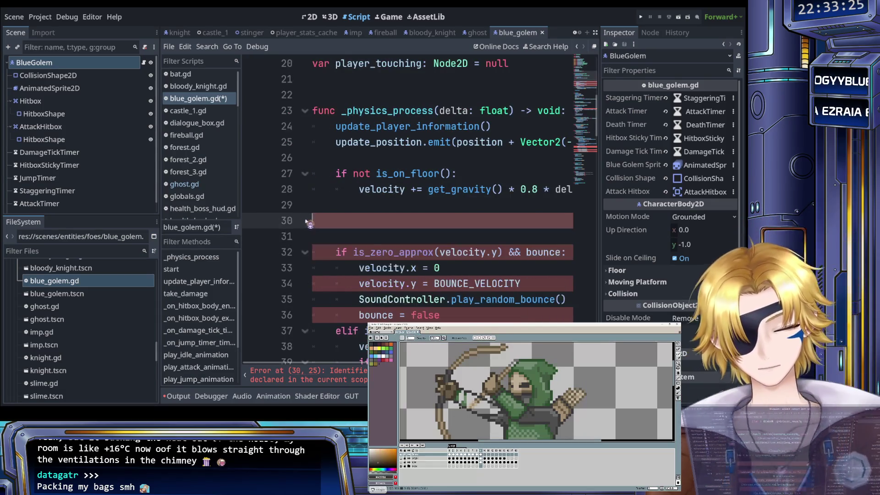
key(BackSpace)
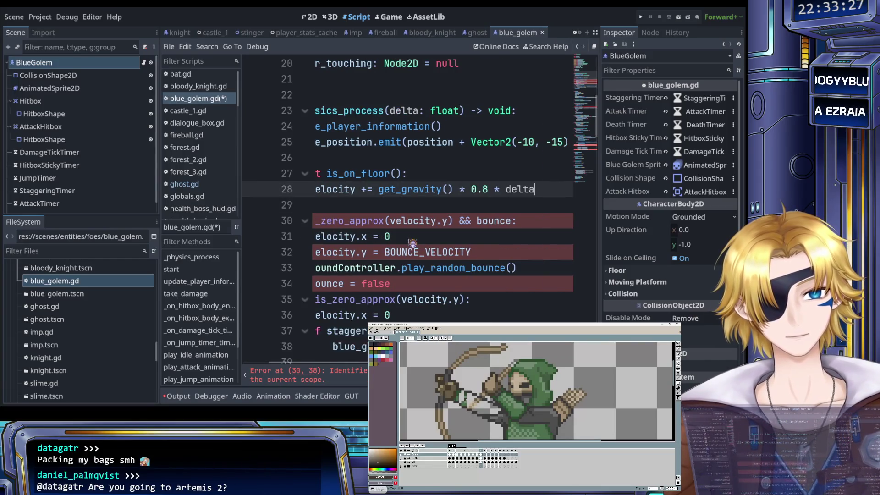
Step: Remove the bounce condition and the bounce if-block from the floor check
scroll(412, 242, down, 1)
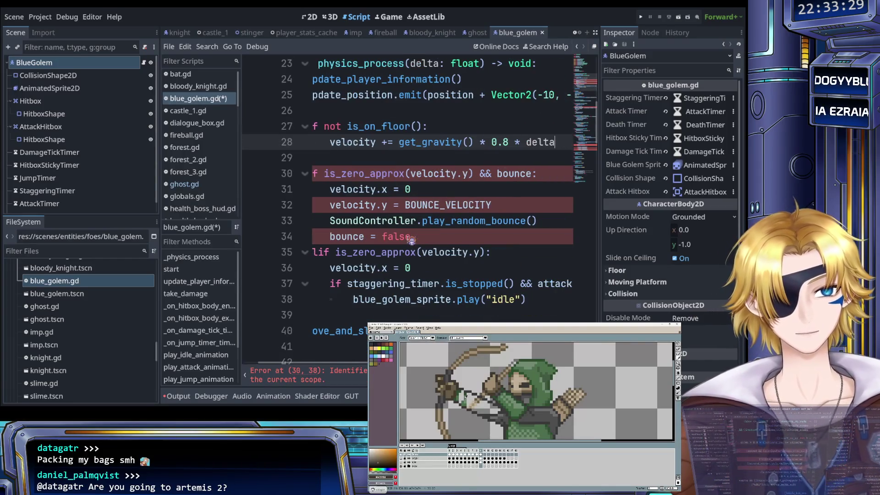
drag(503, 173, 557, 174)
key(BackSpace)
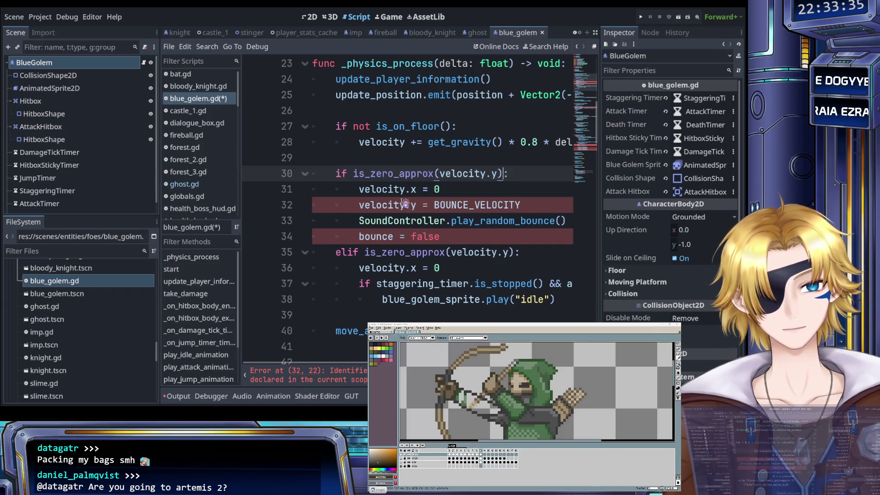
click(357, 207)
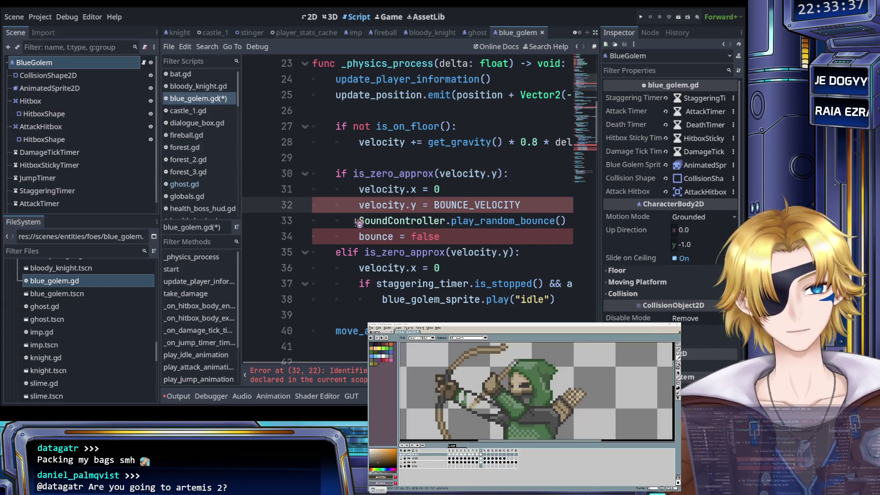
mouse_move(459, 235)
mouse_down()
mouse_move(360, 200)
mouse_move(336, 178)
mouse_up()
key(BackSpace)
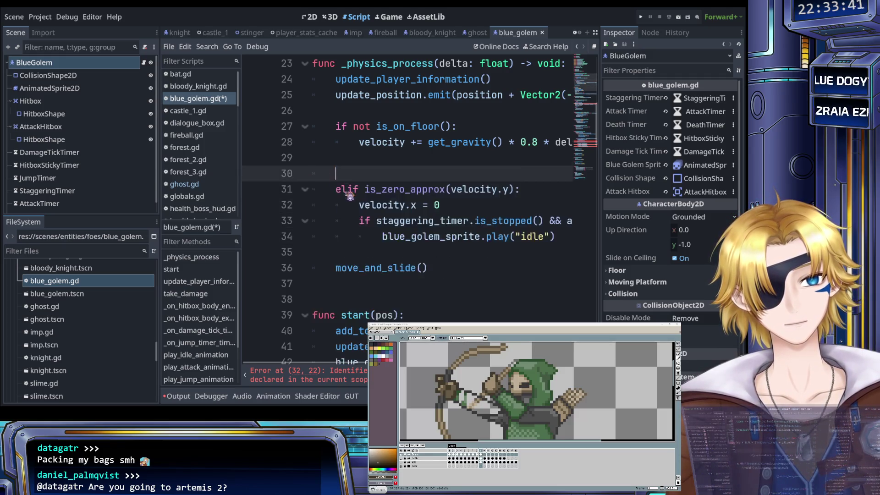
key(BackSpace)
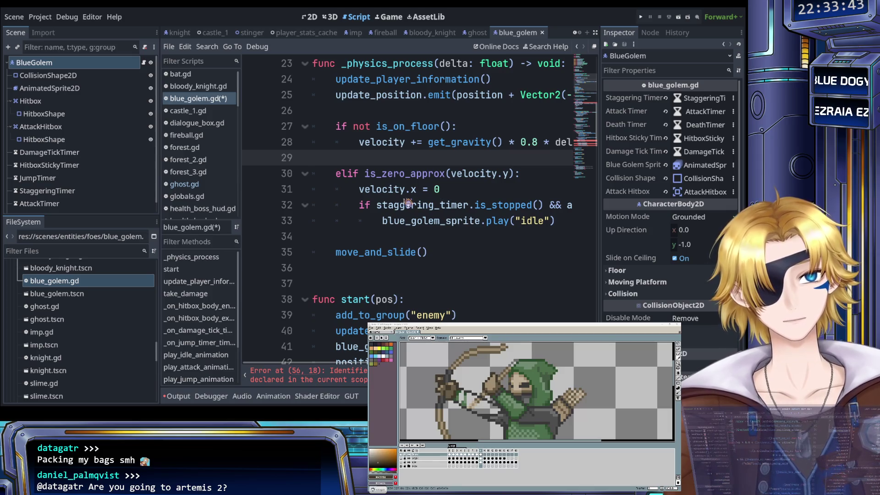
Step: Delete the elif staggering block in _physics_process
click(390, 224)
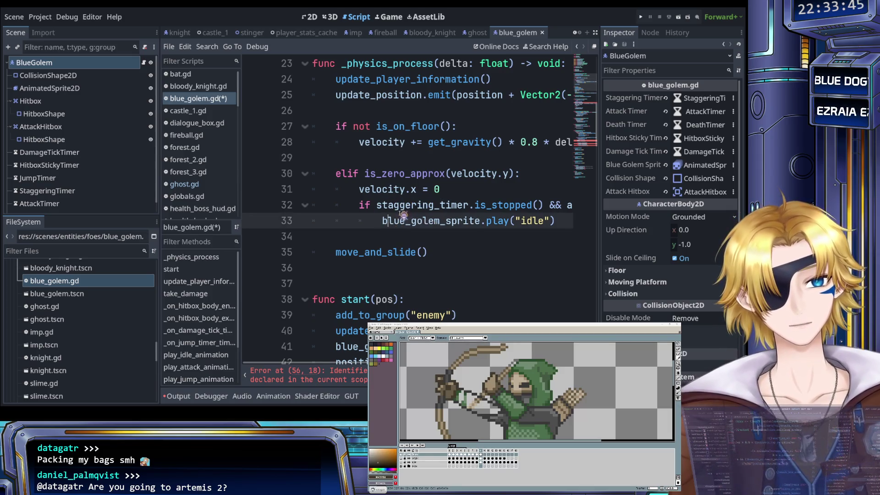
scroll(393, 220, right, 3)
scroll(393, 220, right, 5)
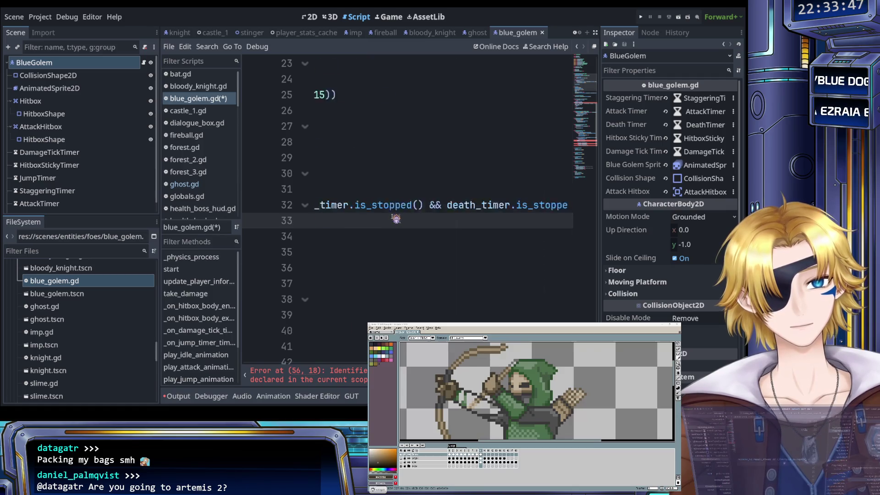
scroll(395, 219, left, 8)
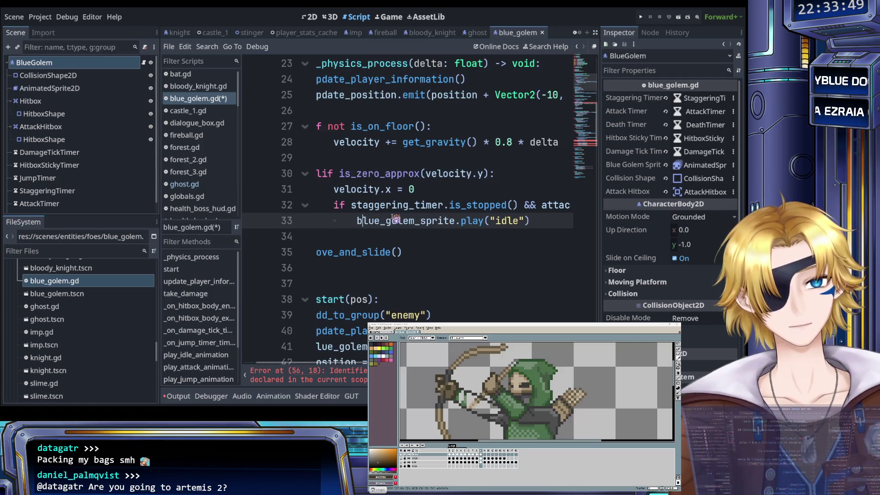
mouse_move(360, 221)
mouse_down()
mouse_move(341, 205)
mouse_move(340, 178)
mouse_up()
key(BackSpace)
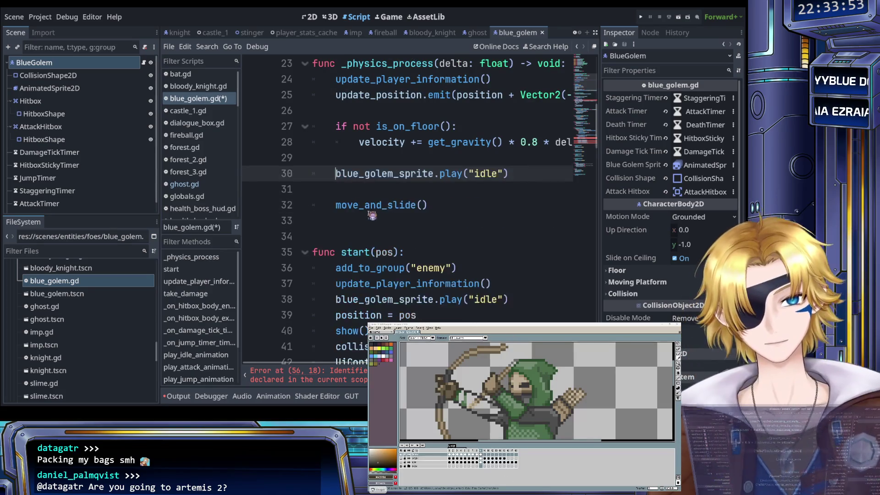
Step: Delete the leftover blue_golem_sprite.play("idle") line from _physics_process
scroll(400, 204, up, 2)
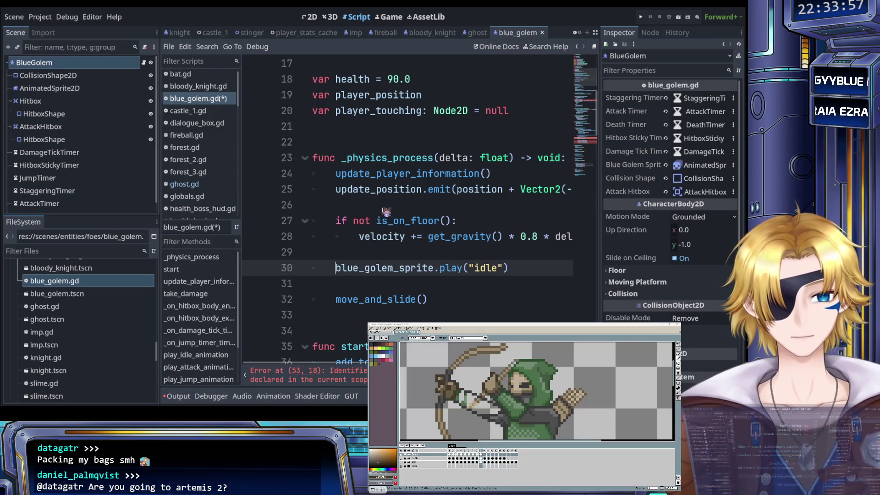
scroll(385, 211, down, 3)
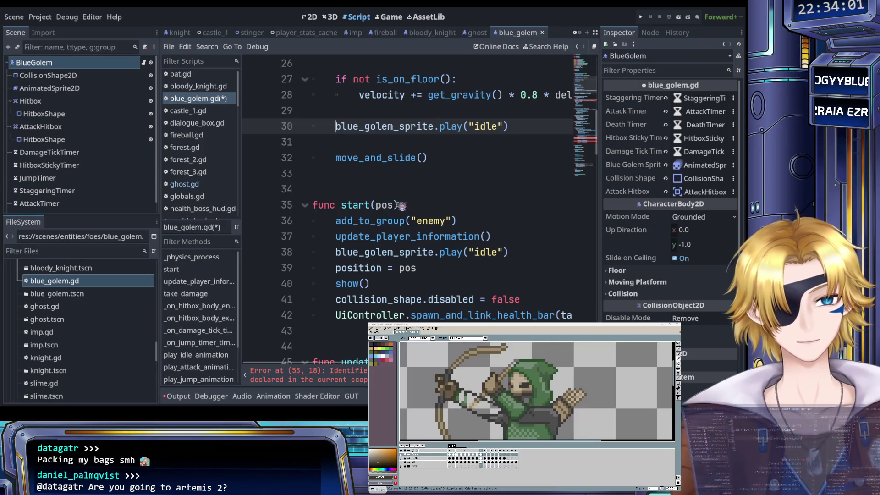
click(402, 205)
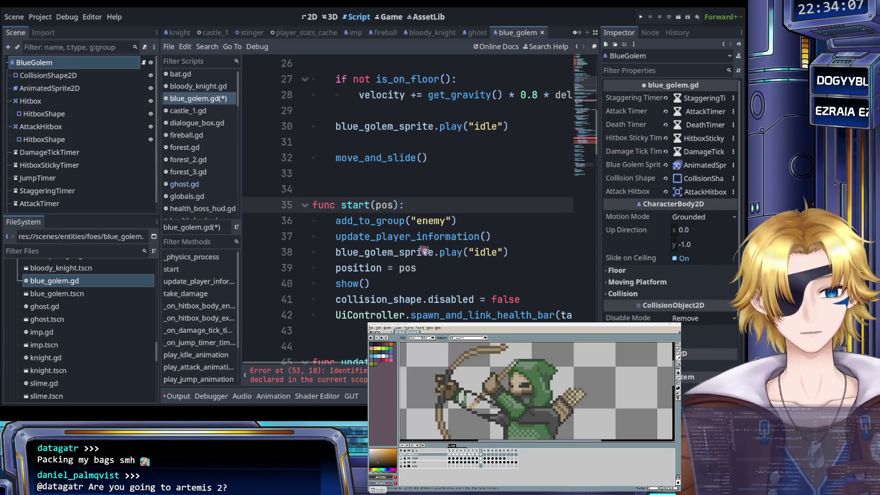
scroll(426, 206, up, 1)
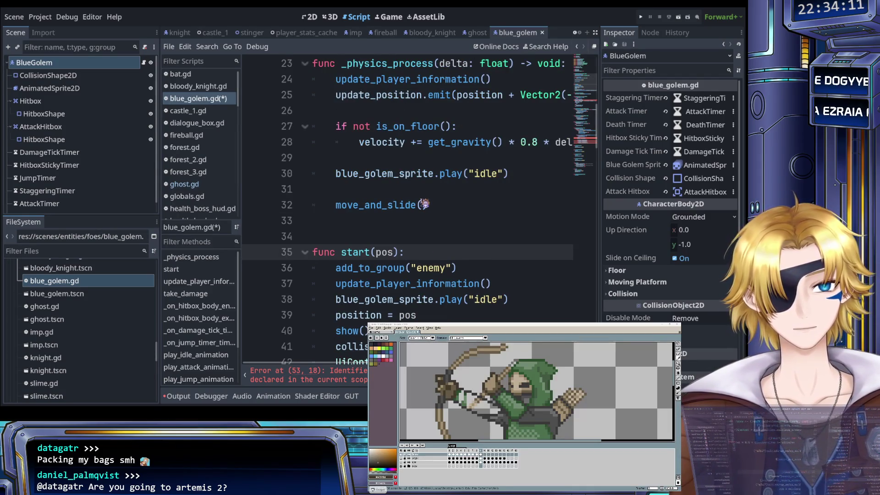
drag(527, 173, 338, 171)
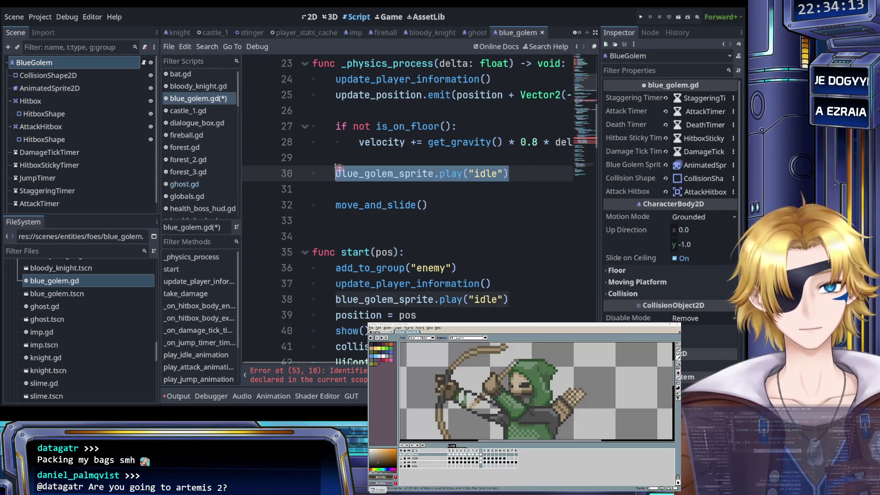
click(367, 196)
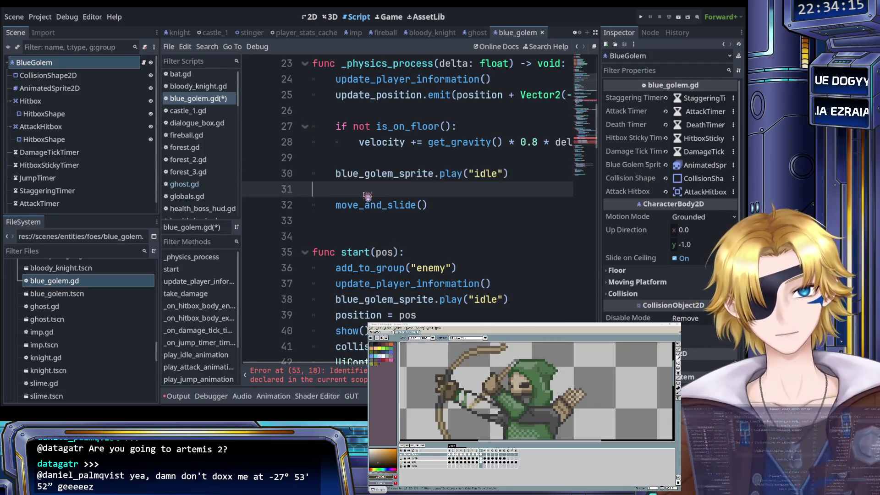
key(shift+Up)
key(BackSpace)
key(BackSpace)
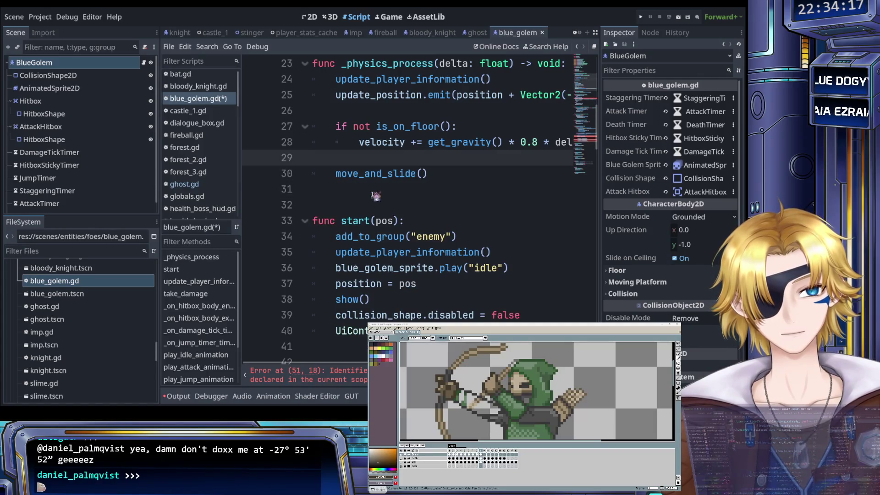
Step: Save blue_golem.gd
scroll(458, 244, down, 1)
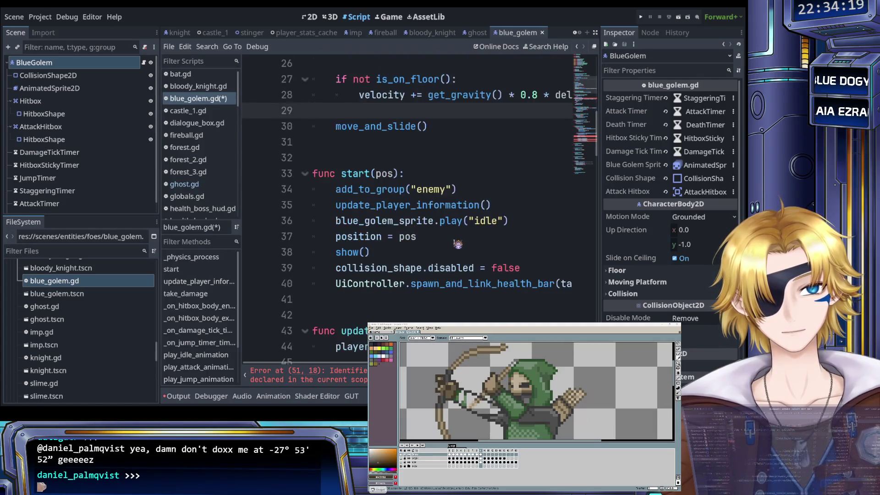
click(447, 232)
scroll(442, 235, down, 1)
click(435, 223)
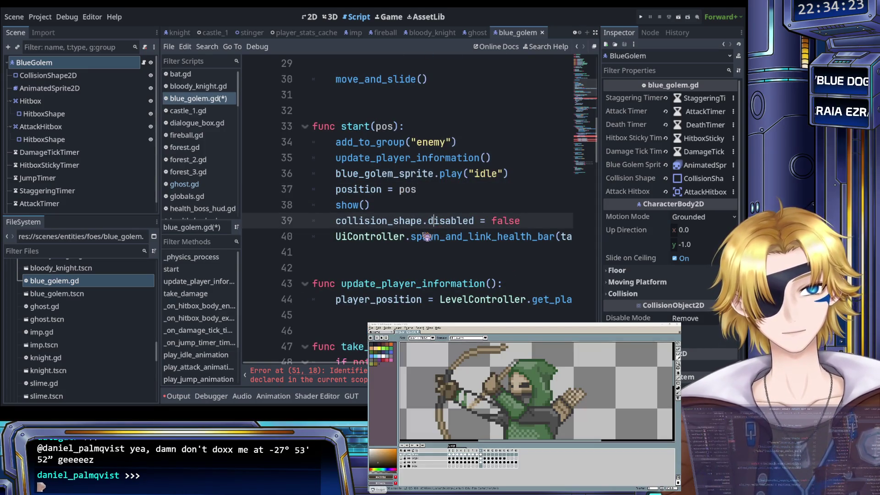
key(ctrl+s)
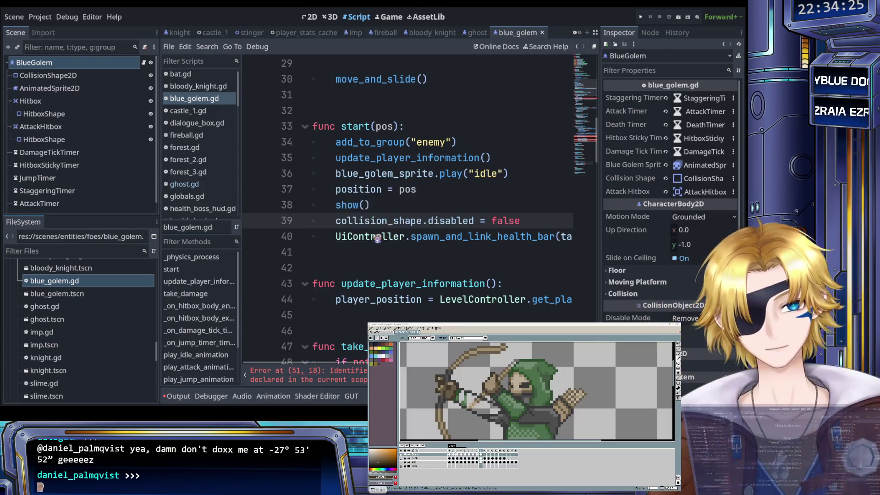
Step: Delete the velocity.y = STAGGER_FORCE_Y line from take_damage
scroll(376, 238, right, 5)
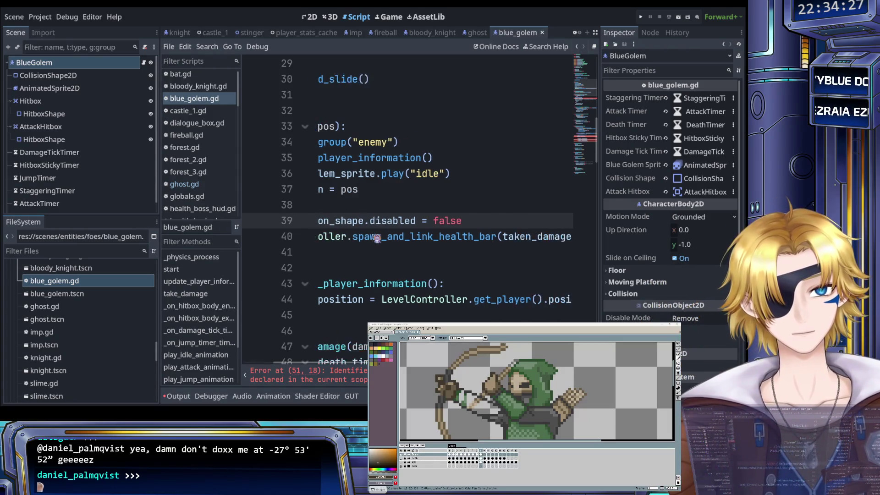
scroll(362, 241, left, 5)
scroll(363, 241, down, 2)
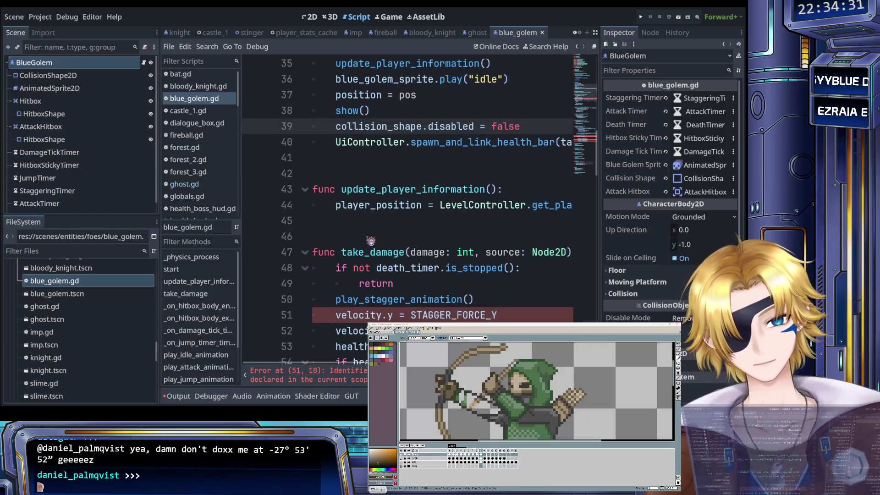
scroll(387, 213, right, 2)
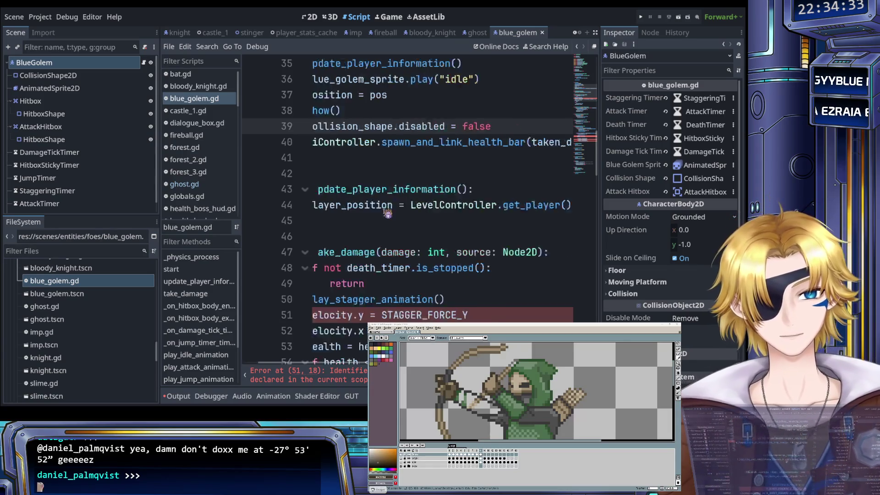
scroll(387, 213, left, 2)
scroll(387, 213, down, 2)
click(511, 223)
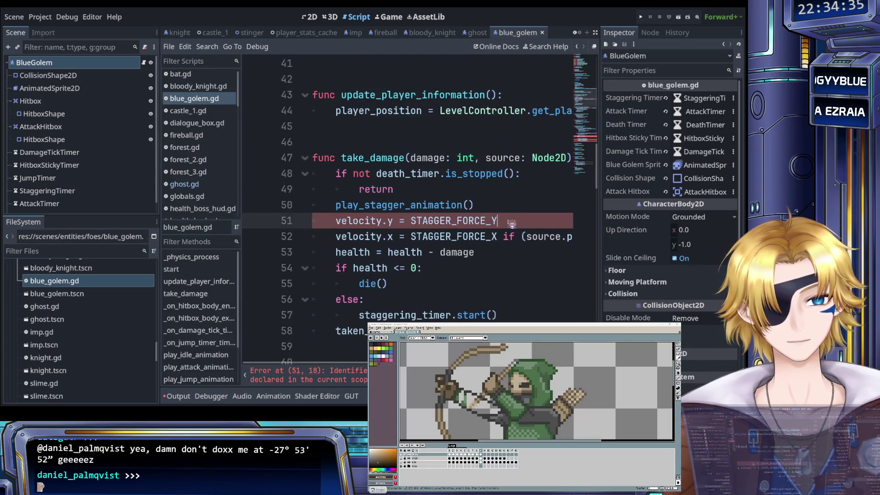
key(shift+Up)
key(BackSpace)
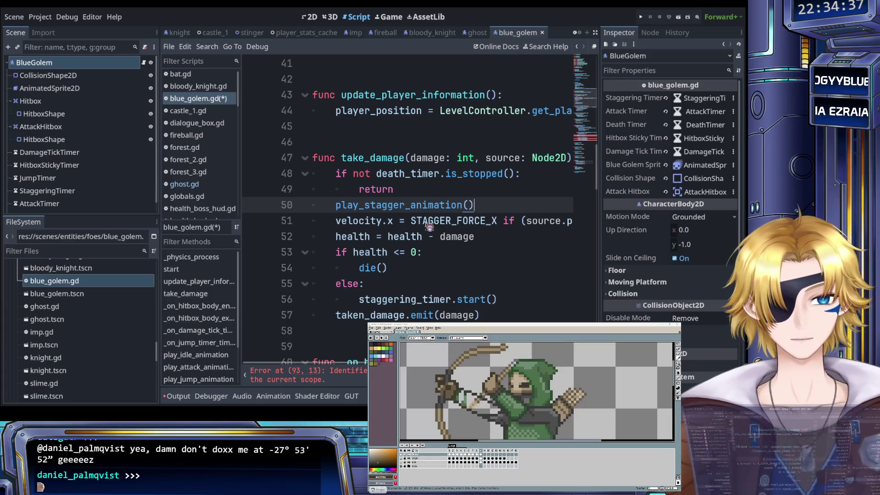
Step: Save the script and scroll through the remaining functions
scroll(429, 226, right, 3)
scroll(431, 224, left, 3)
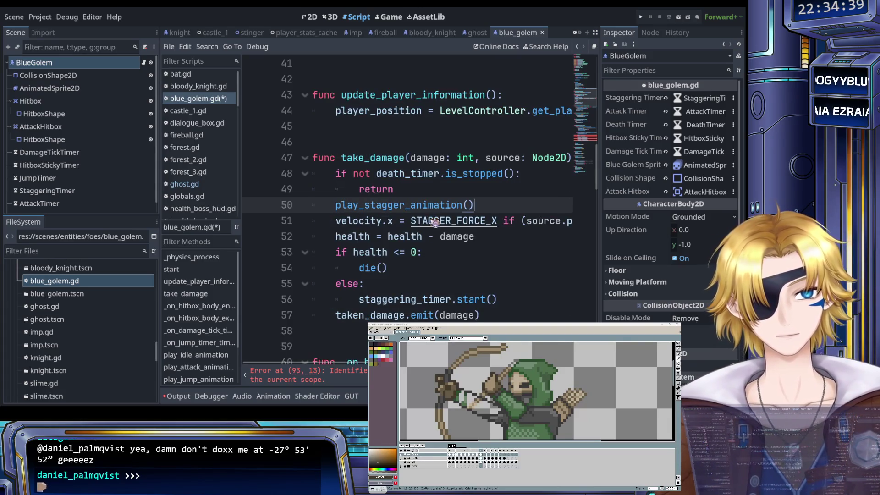
key(ctrl+s)
scroll(456, 248, down, 2)
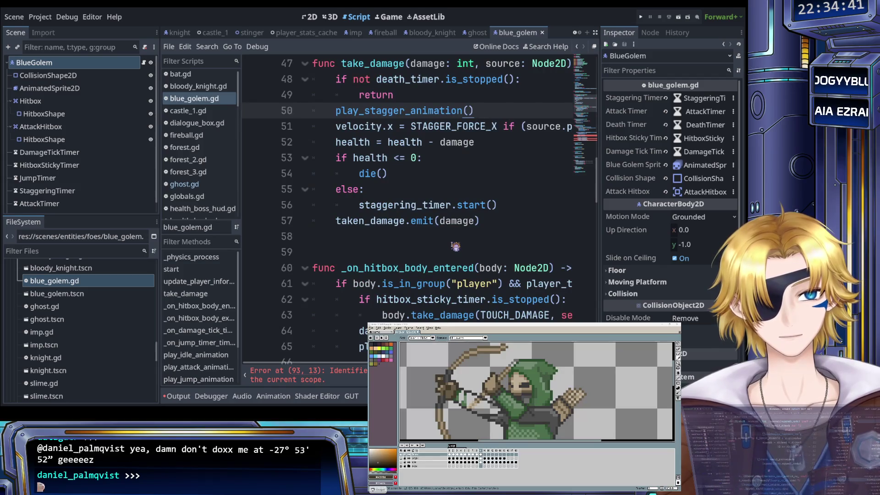
scroll(455, 246, down, 3)
scroll(452, 240, up, 1)
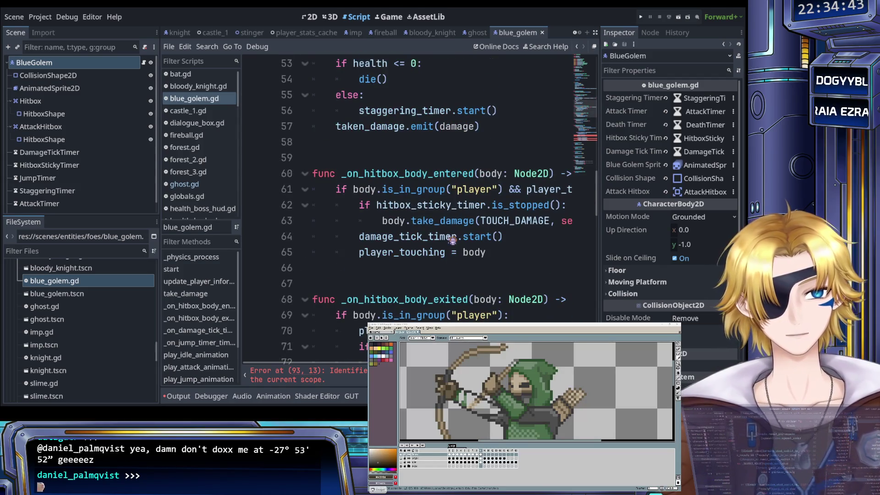
scroll(417, 236, down, 5)
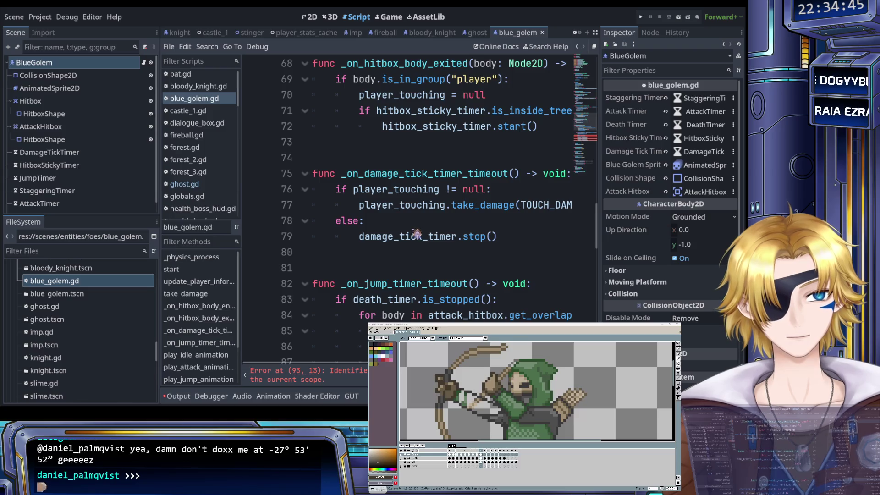
scroll(416, 234, up, 2)
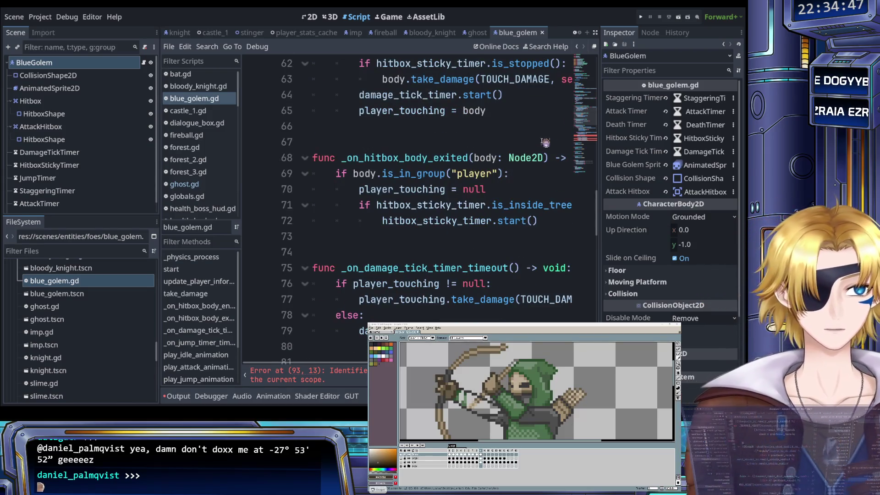
click(649, 33)
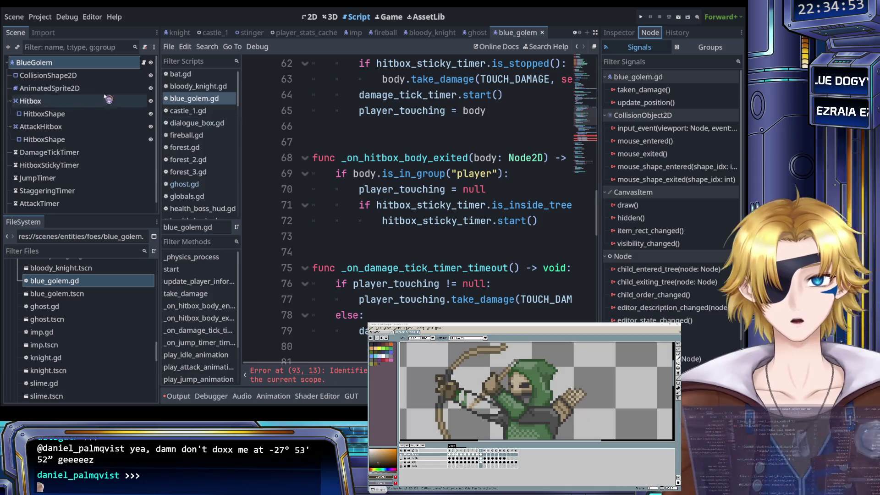
click(76, 75)
click(77, 64)
click(76, 76)
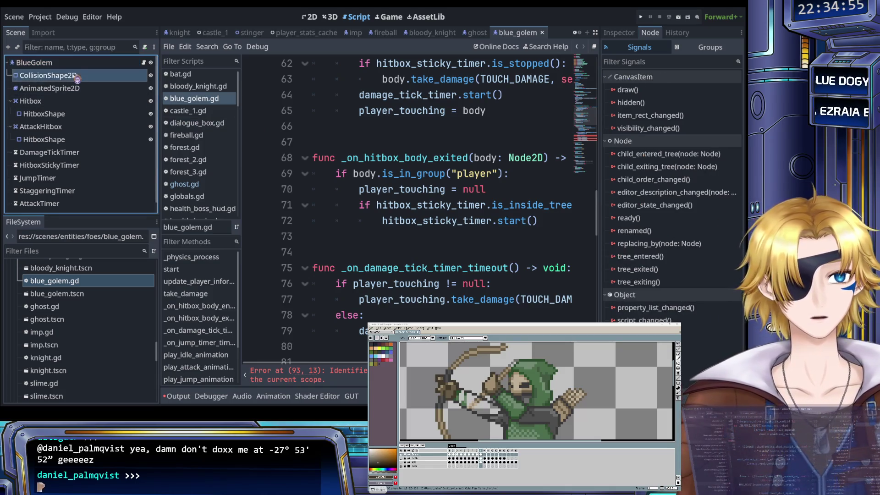
click(75, 67)
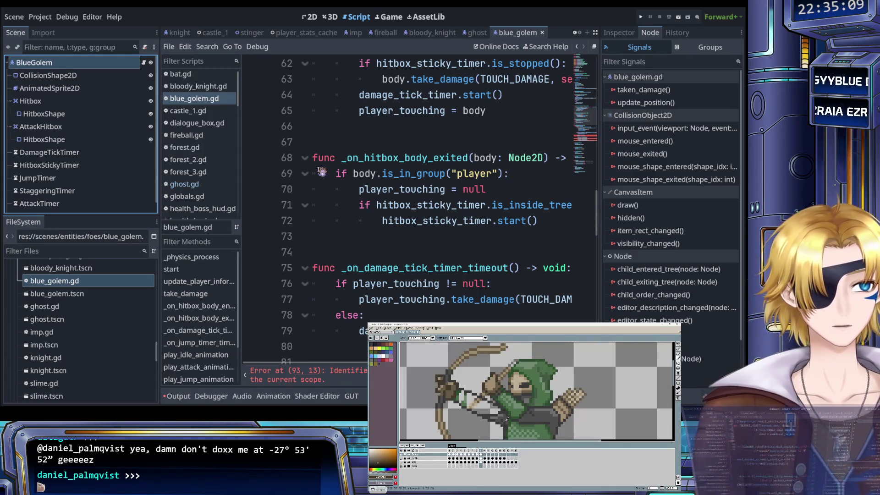
scroll(488, 401, down, 1)
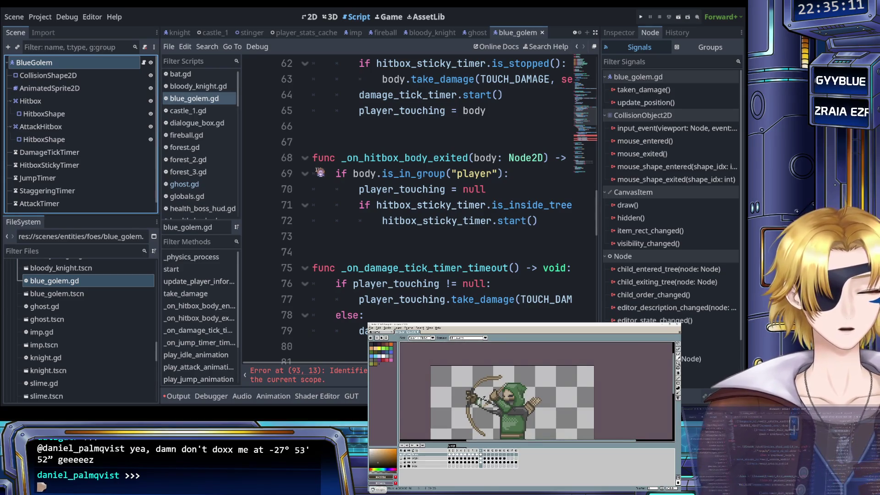
scroll(483, 398, up, 1)
scroll(477, 398, up, 1)
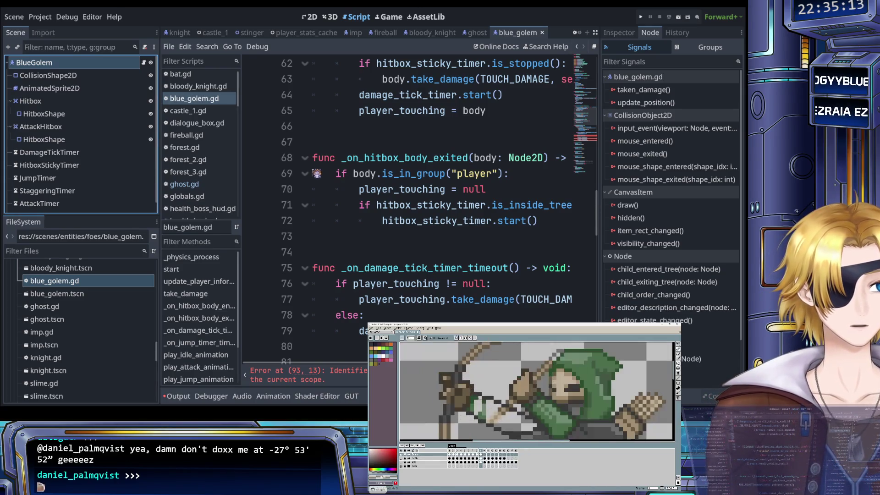
key(b)
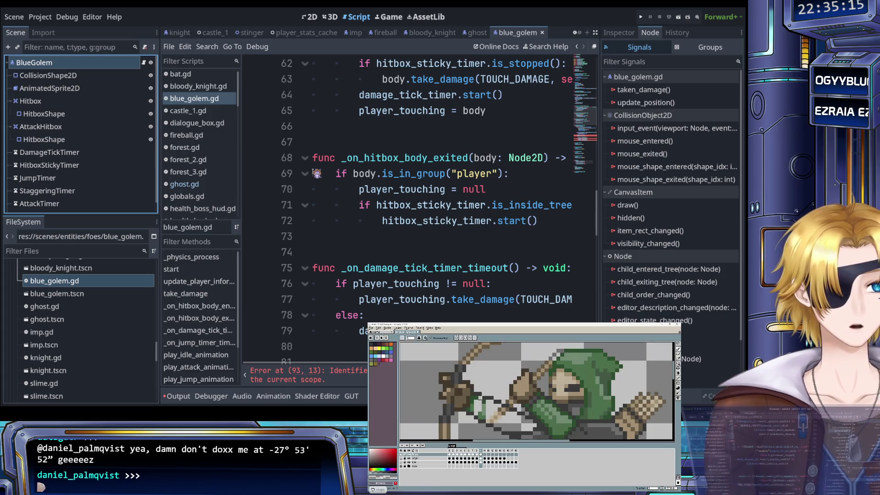
alt+click(477, 398)
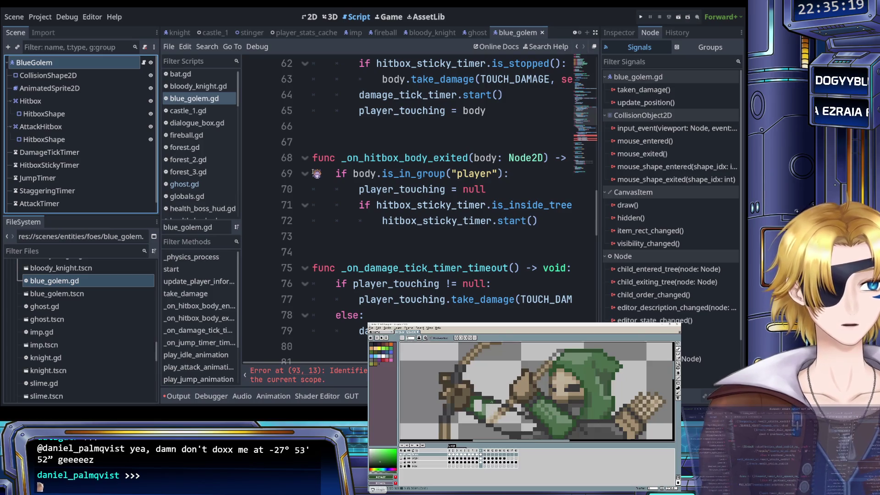
scroll(508, 412, down, 2)
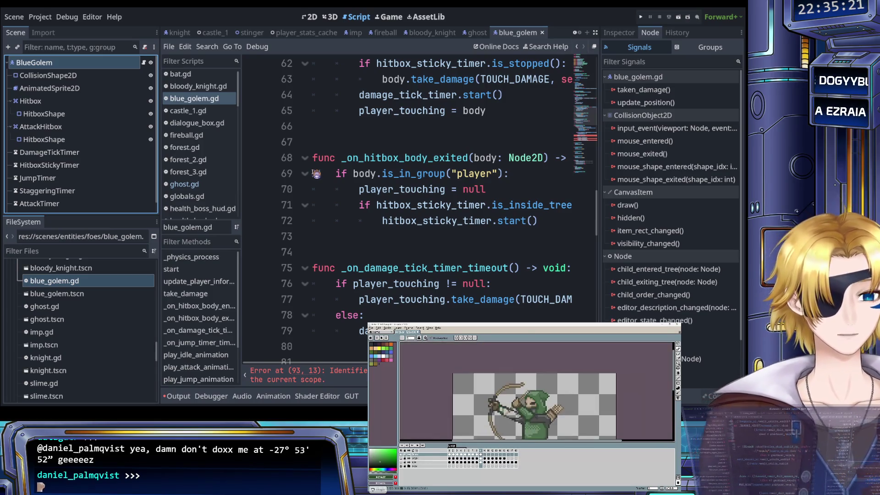
scroll(507, 406, up, 2)
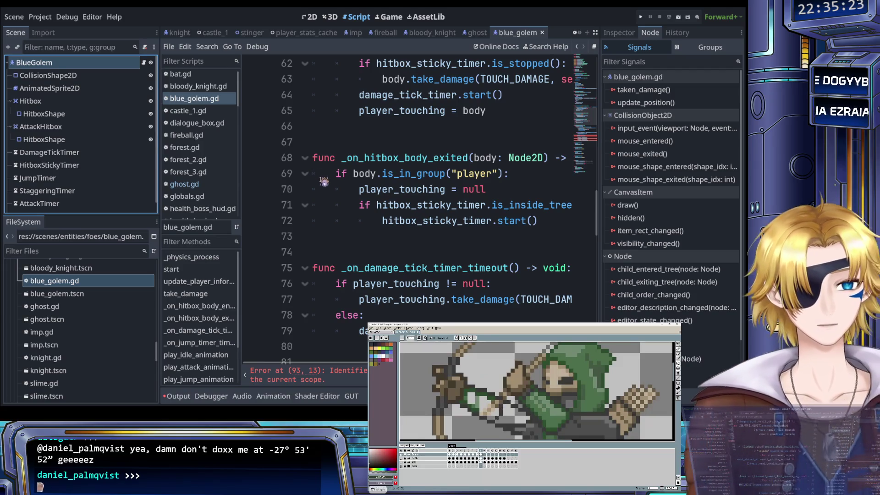
key(b)
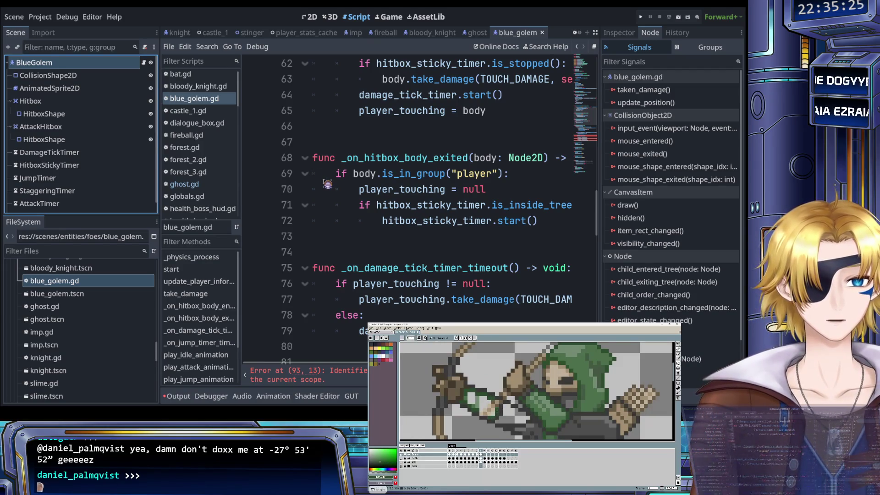
scroll(496, 410, down, 2)
scroll(476, 400, up, 2)
alt+click(475, 398)
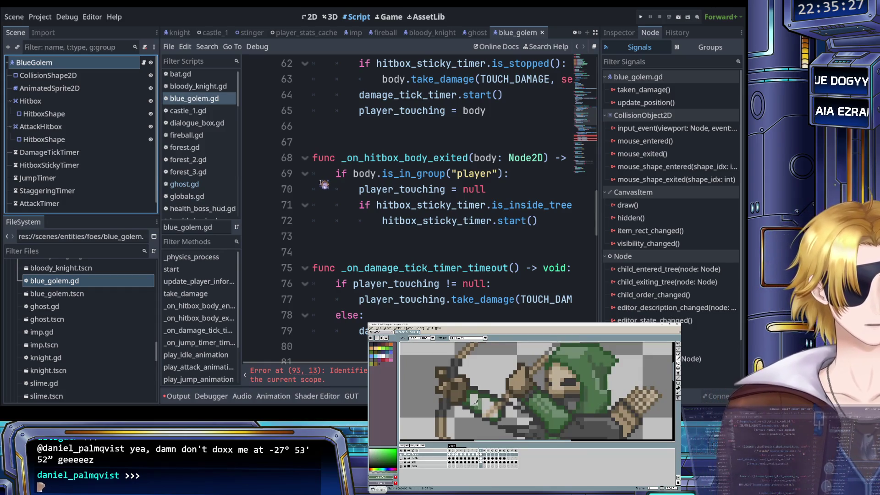
alt+click(496, 415)
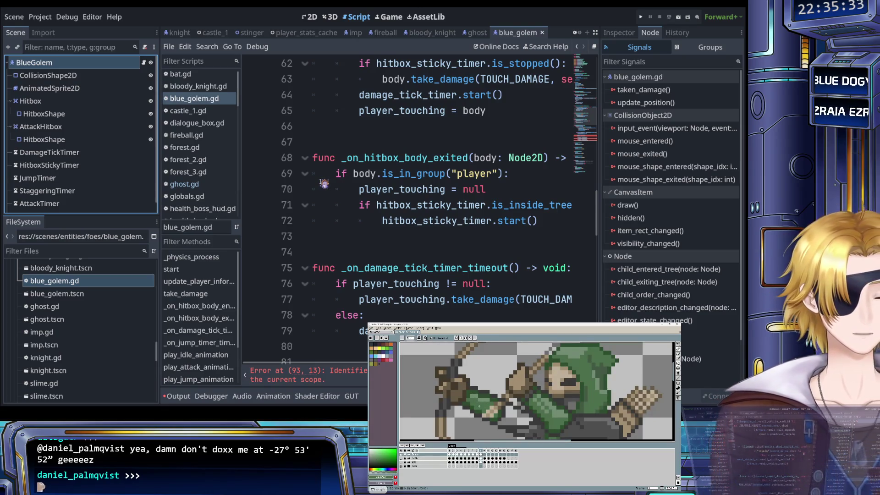
scroll(471, 395, down, 2)
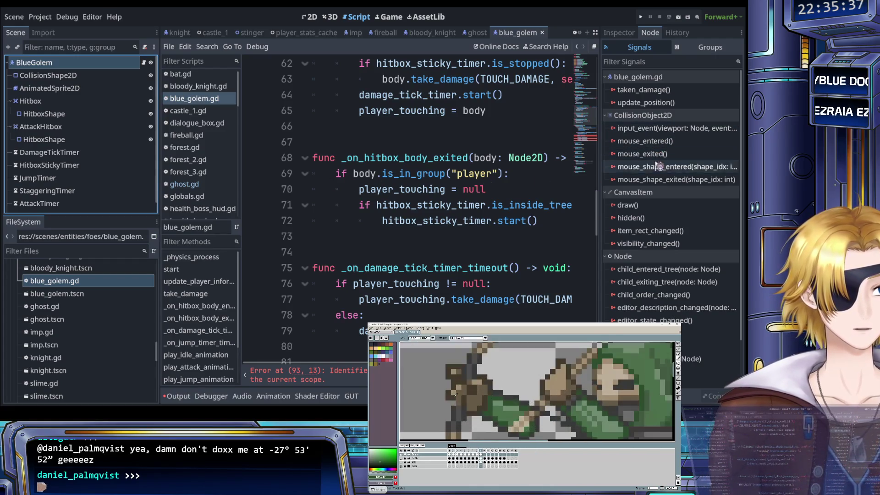
scroll(660, 174, down, 2)
scroll(660, 181, up, 2)
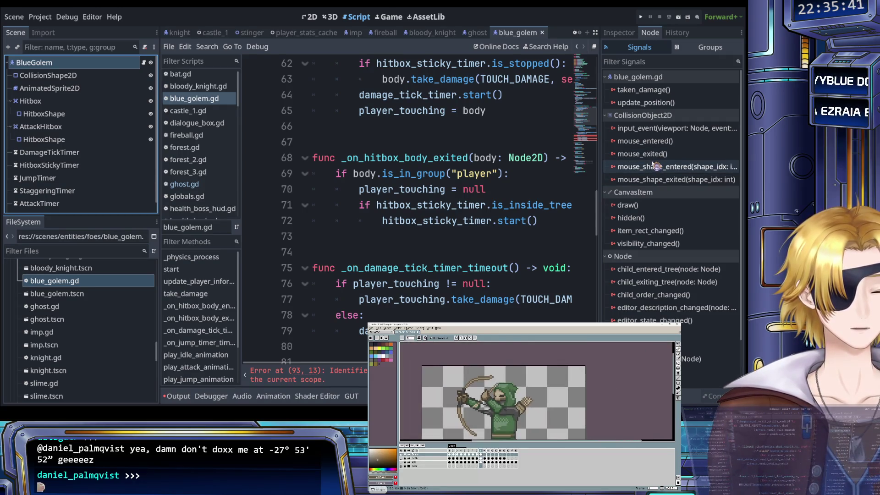
scroll(659, 167, down, 2)
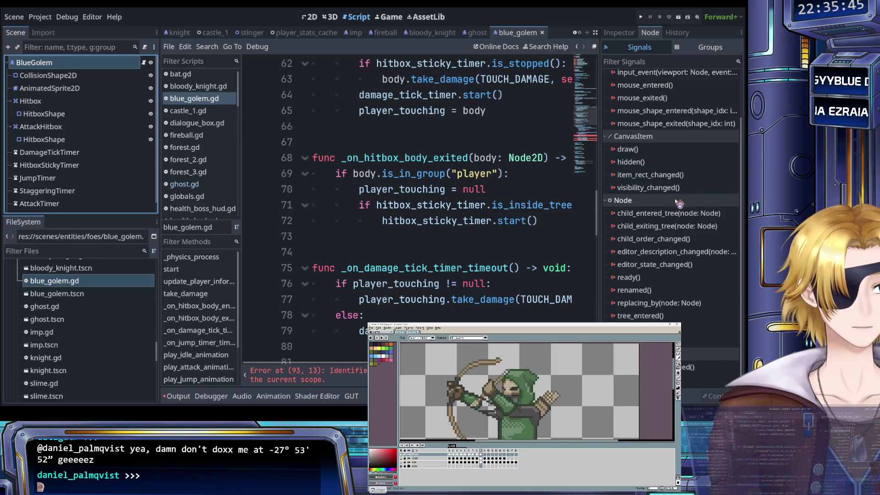
click(76, 76)
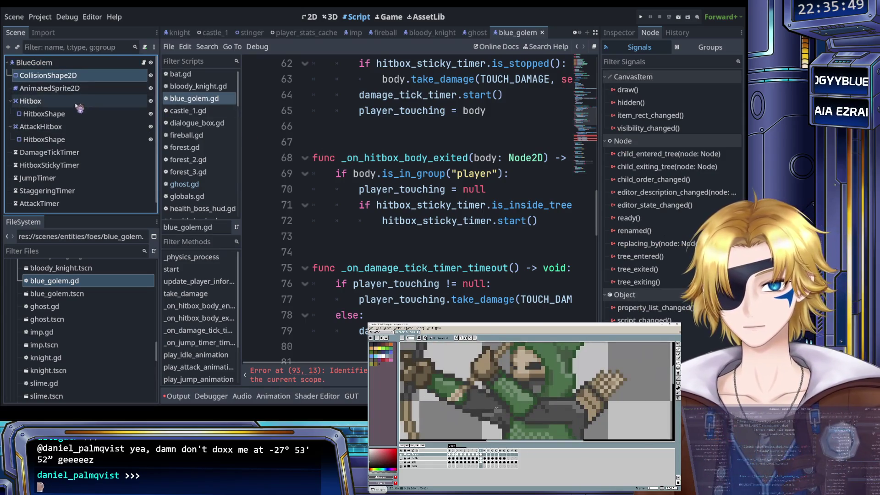
Step: Select the Hitbox node and connect its body_entered signal to _on_hitbox_body_entered
click(79, 103)
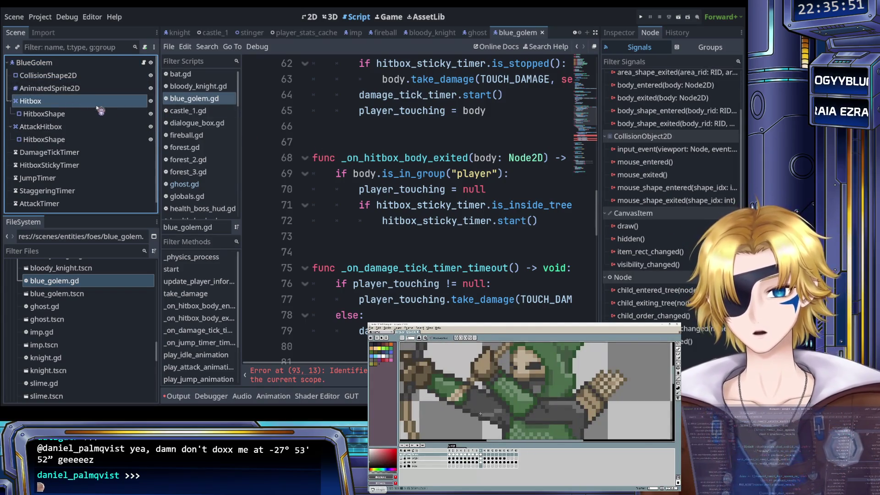
scroll(671, 210, up, 3)
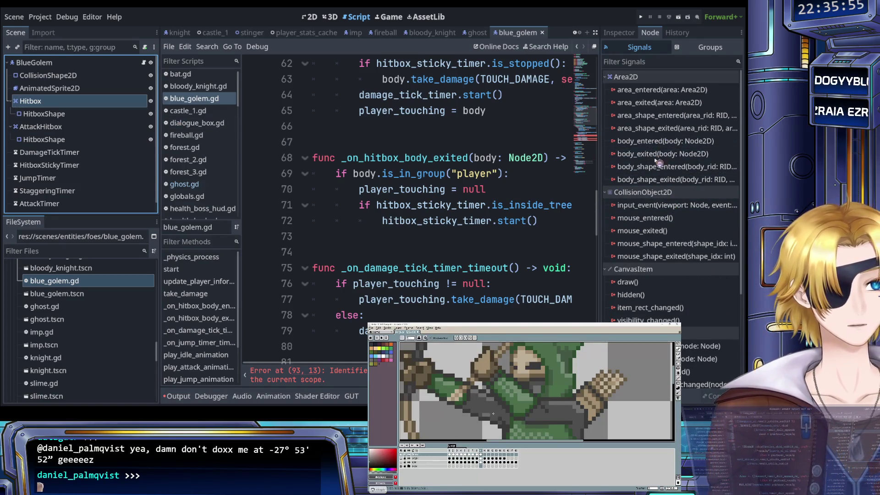
click(658, 142)
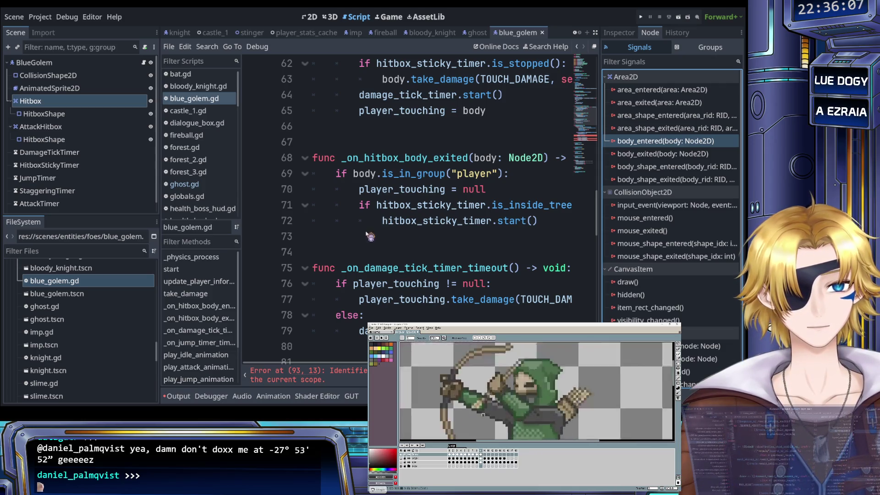
key(ctrl+z)
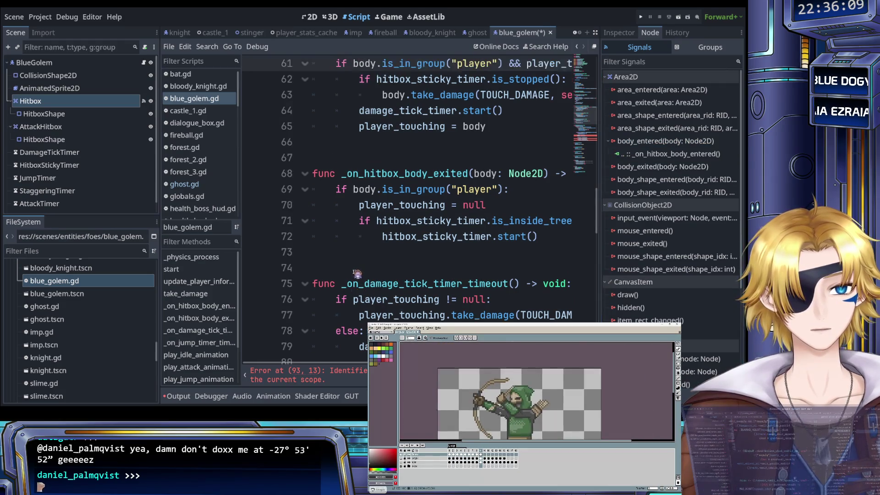
Step: Save blue_golem.gd and scroll to the _on_jump_timer_timeout function
scroll(363, 243, up, 2)
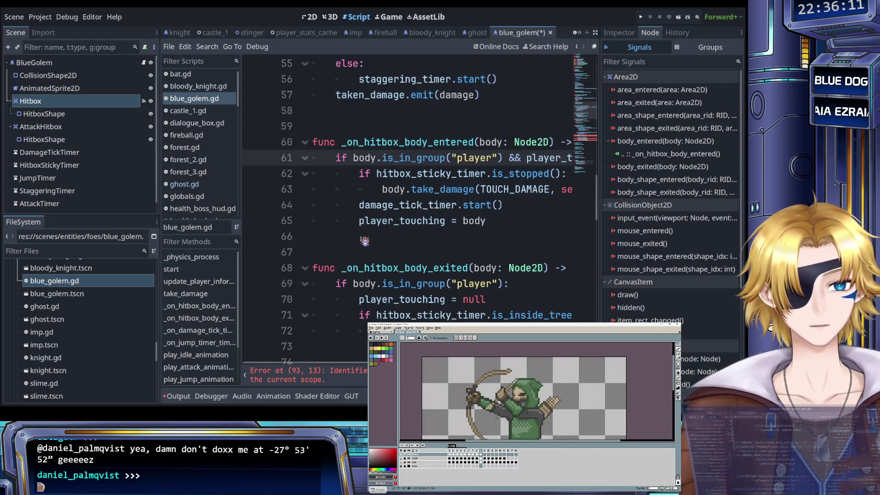
click(364, 241)
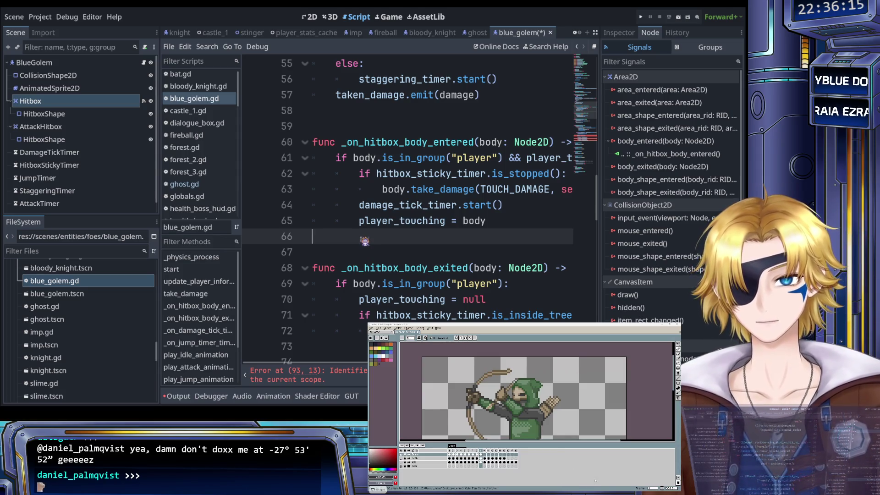
scroll(368, 239, down, 10)
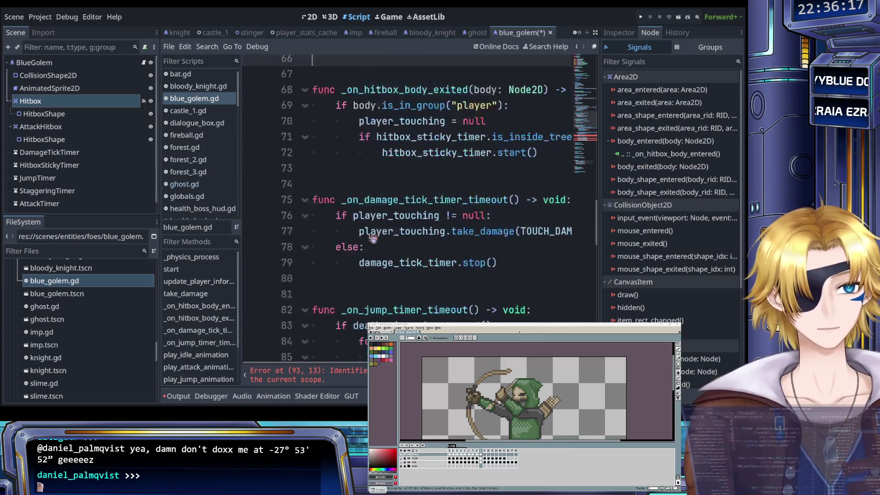
scroll(372, 239, up, 14)
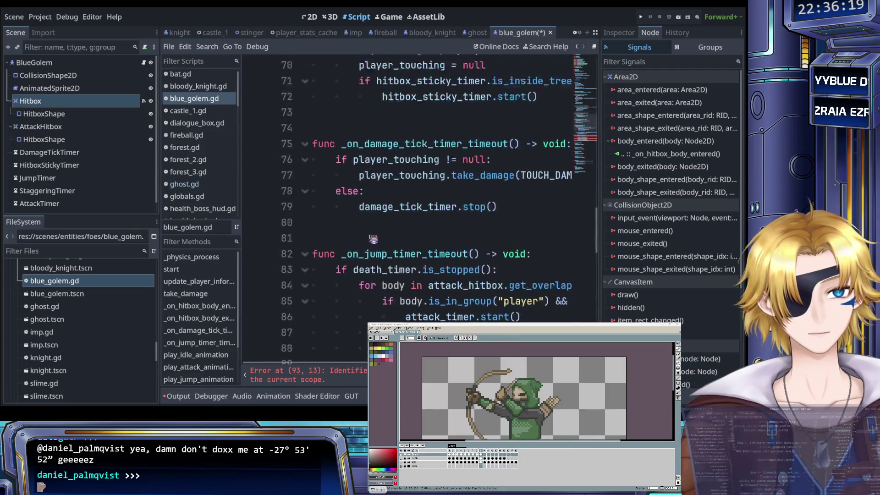
key(ctrl+s)
scroll(373, 238, down, 8)
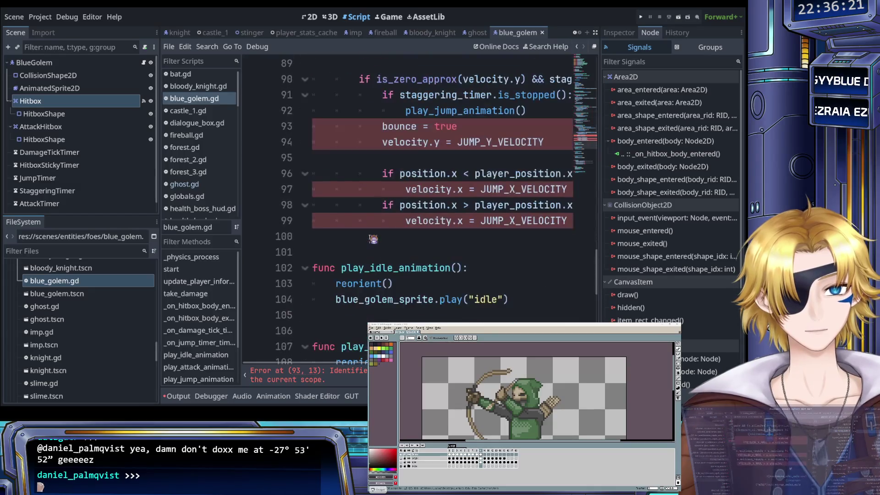
scroll(376, 236, up, 2)
scroll(375, 235, right, 3)
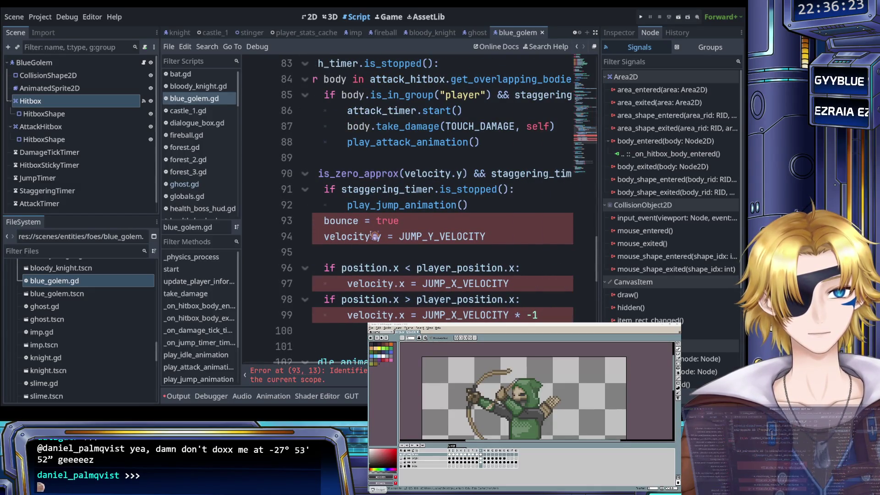
scroll(375, 235, right, 1)
scroll(375, 236, left, 3)
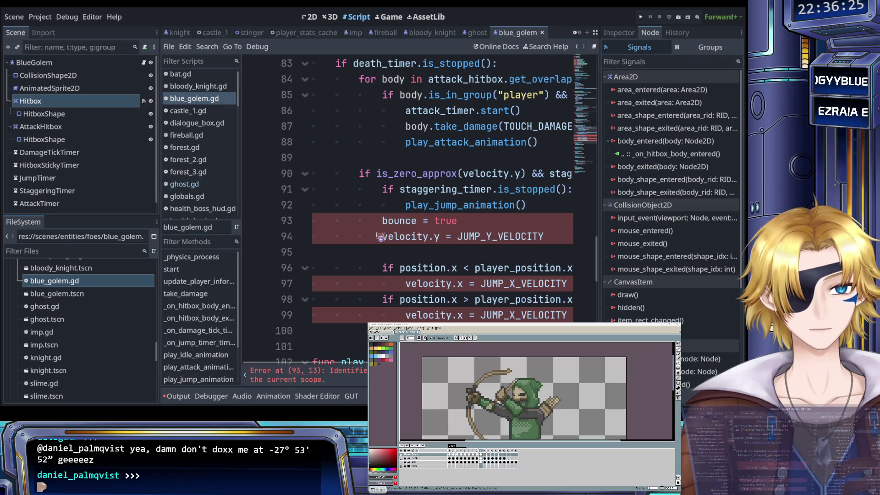
scroll(380, 236, up, 1)
Step: Delete the whole _on_jump_timer_timeout function and save the script
drag(314, 94, 384, 235)
key(Delete)
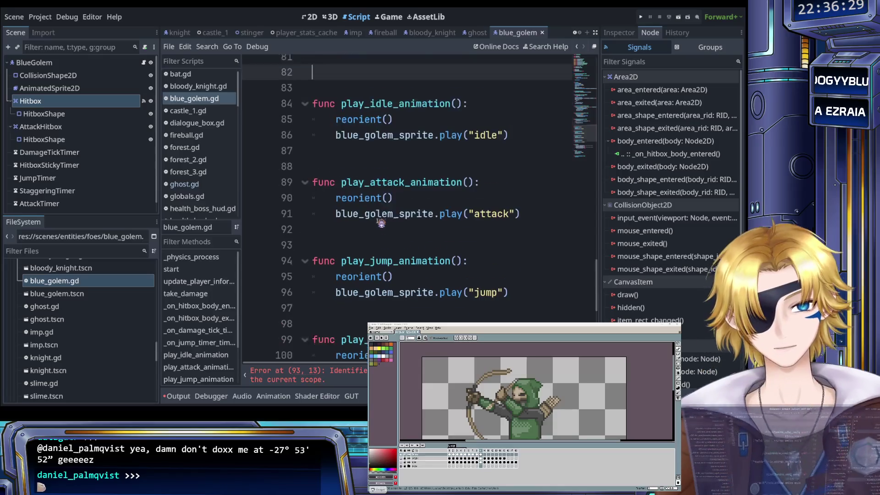
scroll(382, 229, up, 2)
key(ctrl+s)
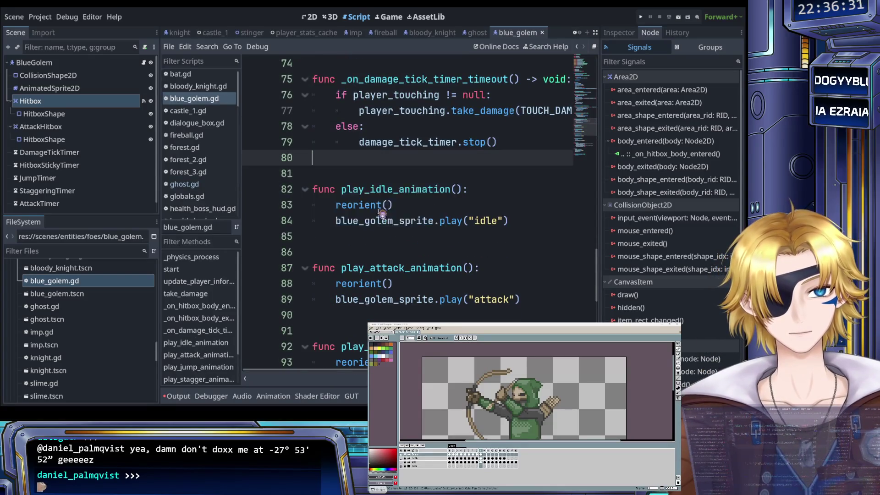
scroll(380, 217, up, 8)
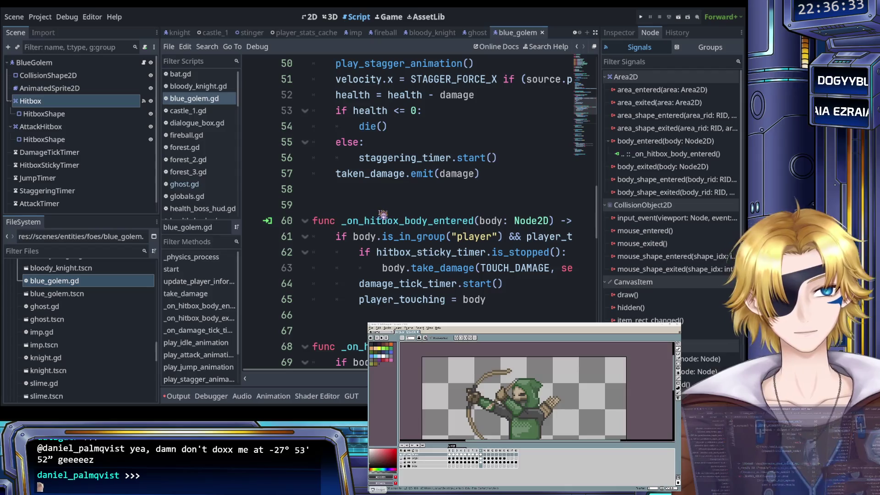
Step: Connect the Hitbox's body_exited(body: Node2D) signal to _on_hitbox_body_exited
click(659, 170)
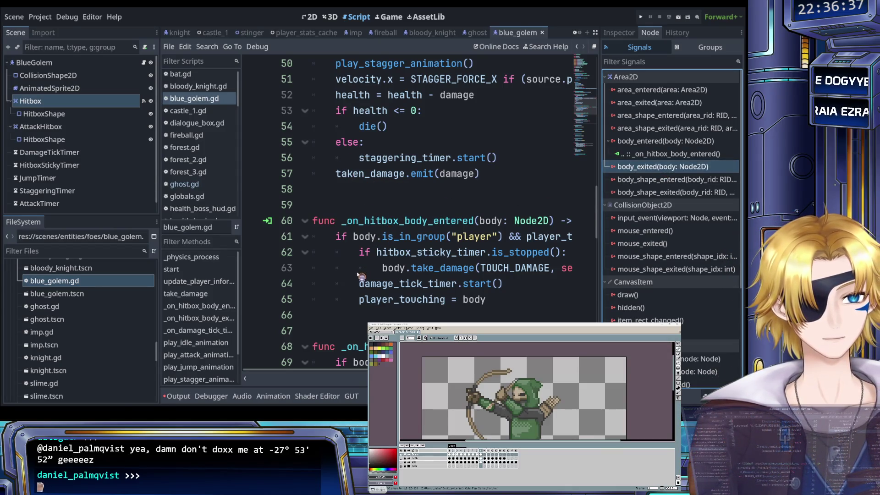
key(Return)
click(384, 269)
scroll(386, 268, down, 4)
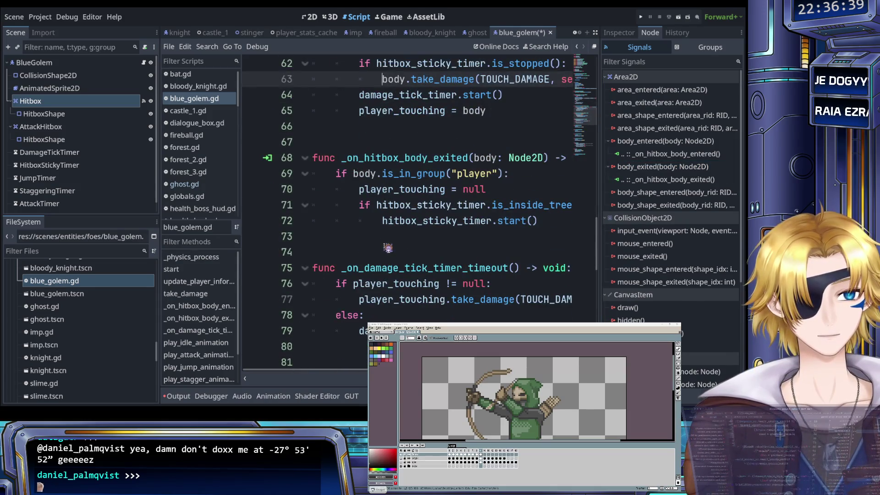
scroll(391, 250, down, 1)
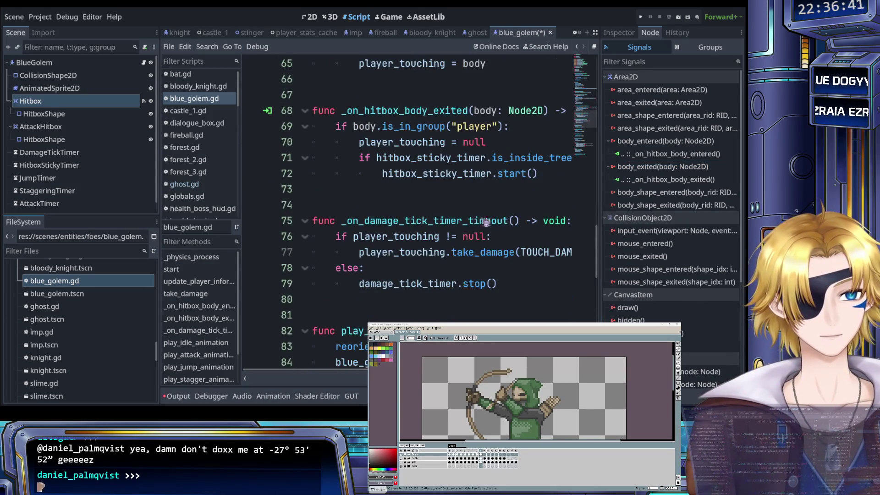
click(46, 153)
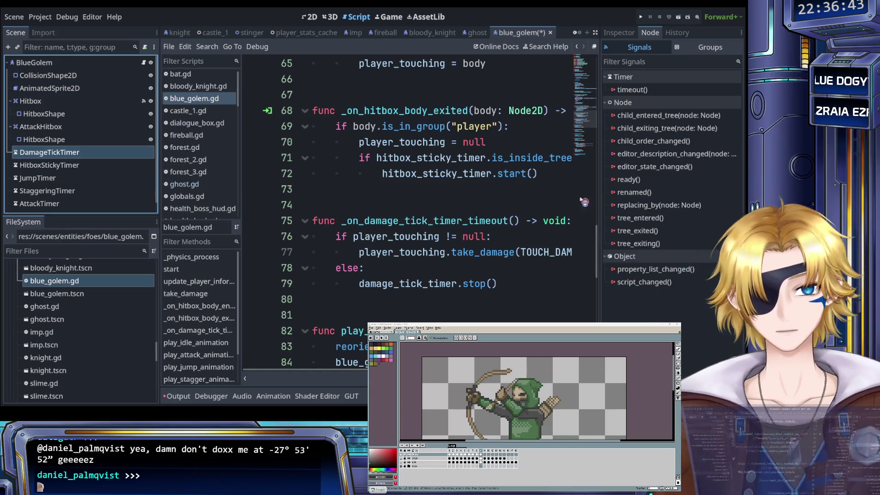
Step: Connect DamageTickTimer's timeout() signal to _on_damage_tick_timer_timeout
click(643, 91)
drag(377, 246, 358, 275)
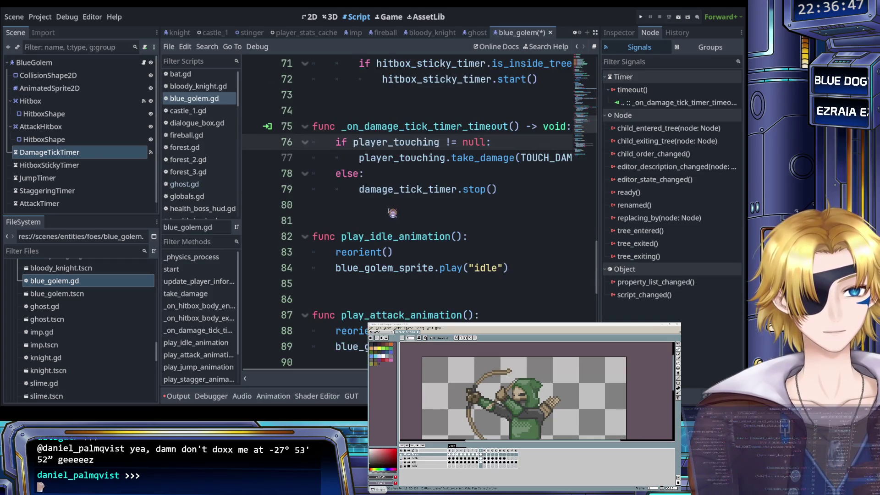
scroll(393, 213, down, 7)
Step: Delete the unused play_jump_animation function from blue_golem.gd
scroll(396, 223, up, 3)
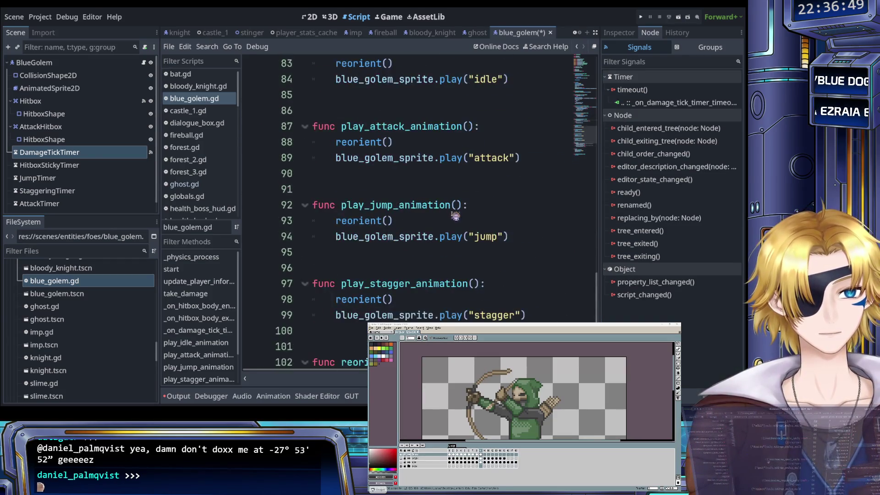
drag(527, 241, 251, 194)
key(BackSpace)
key(BackSpace)
key(BackSpace)
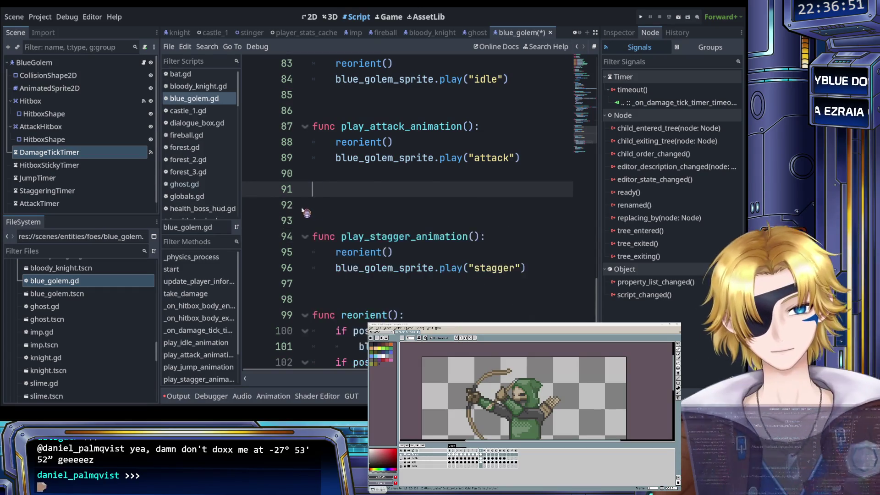
Step: Delete the trailing slime comments on lines 98 and 100 of reorient()
scroll(394, 227, up, 1)
scroll(398, 229, up, 1)
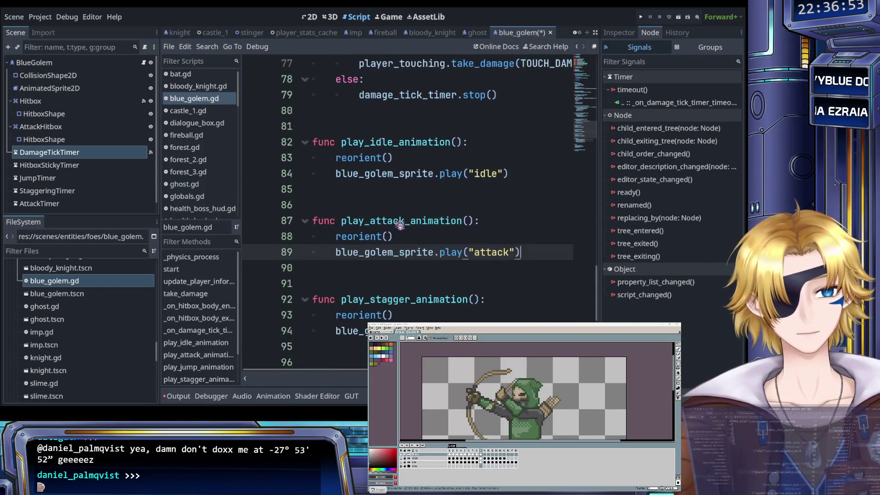
scroll(401, 228, down, 2)
scroll(404, 228, down, 1)
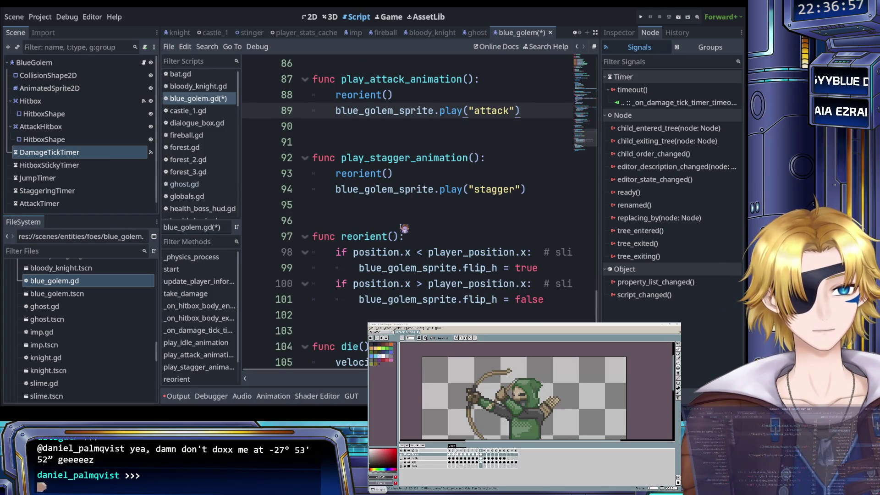
scroll(395, 250, right, 5)
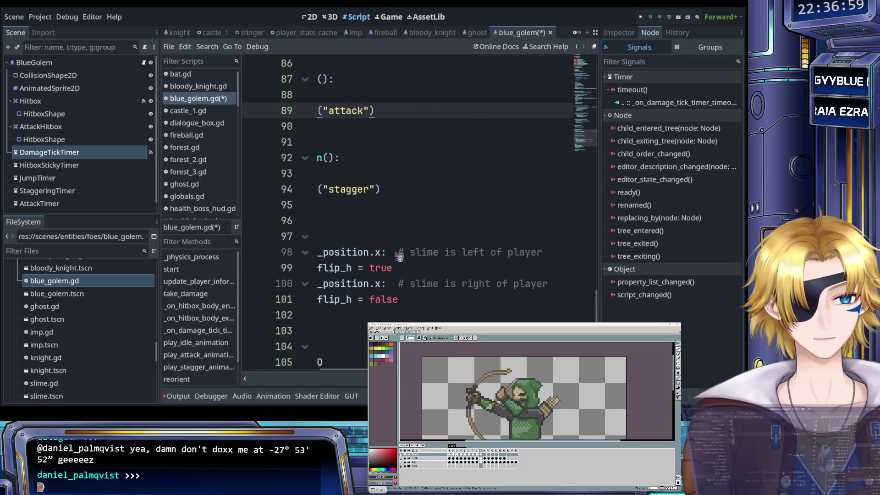
drag(393, 252, 548, 254)
key(Delete)
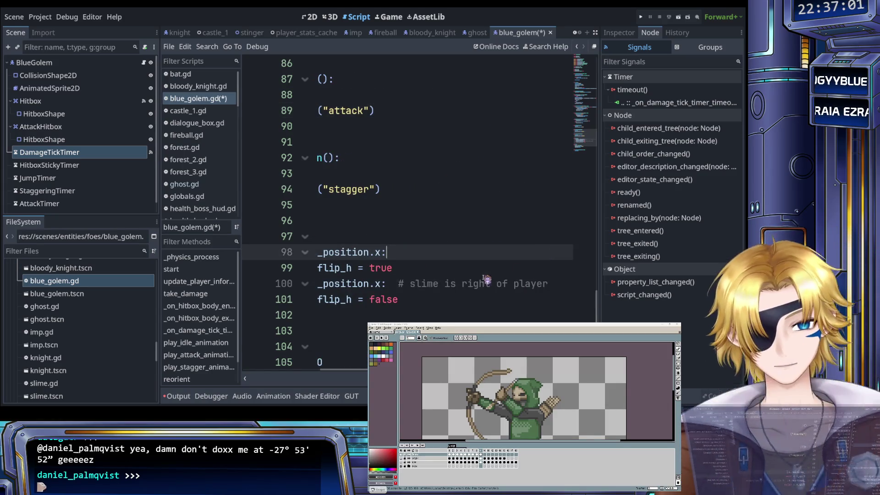
drag(388, 284, 547, 285)
key(Delete)
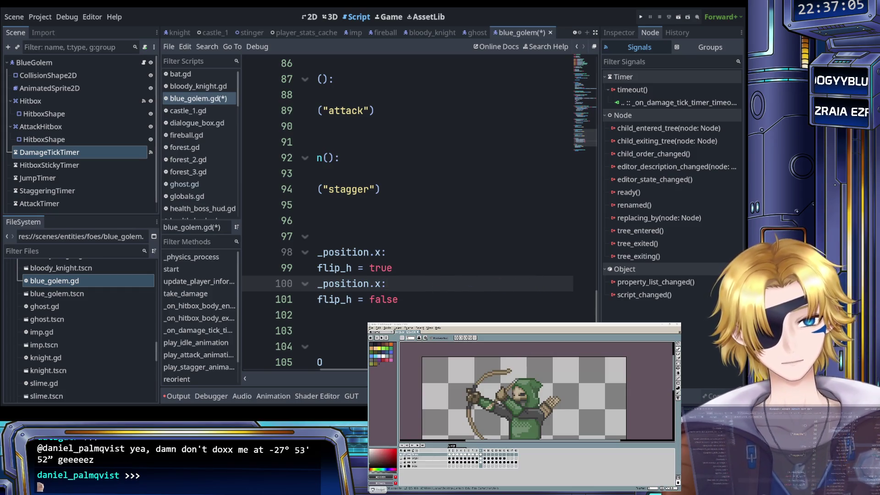
Step: Scroll down to the die() function below reorient()
scroll(462, 288, left, 5)
scroll(440, 286, down, 2)
click(400, 250)
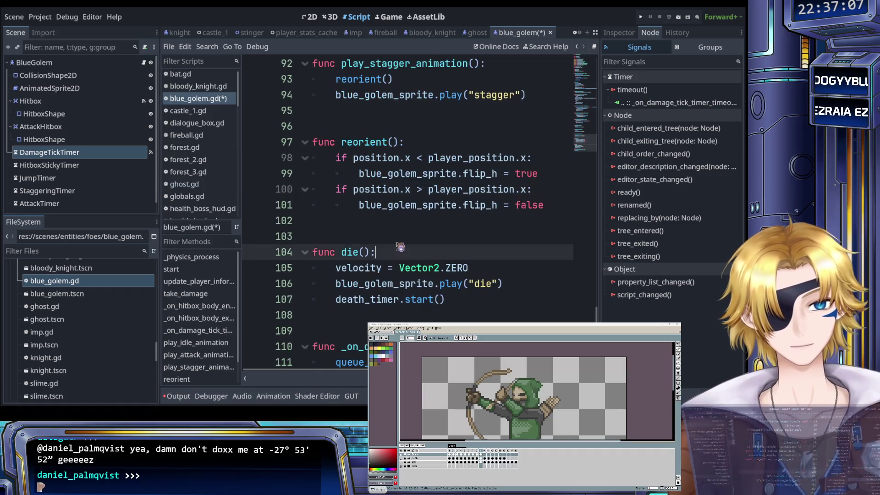
scroll(400, 247, down, 1)
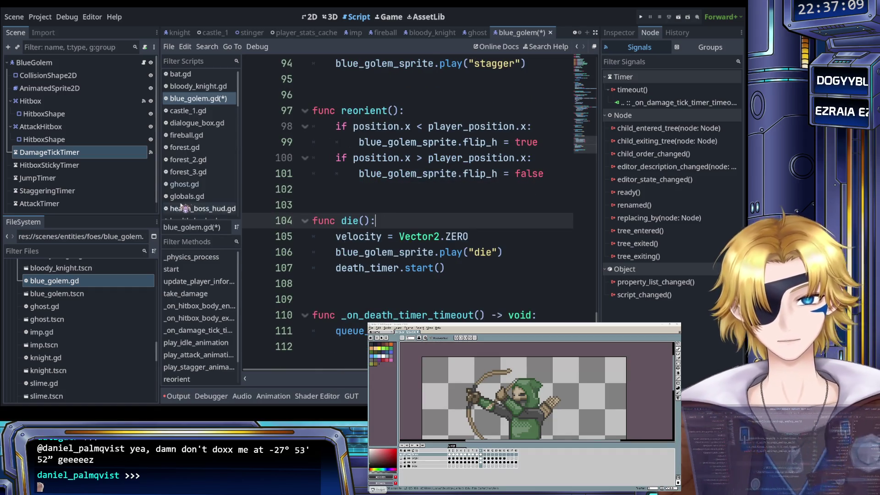
scroll(73, 205, down, 1)
click(73, 206)
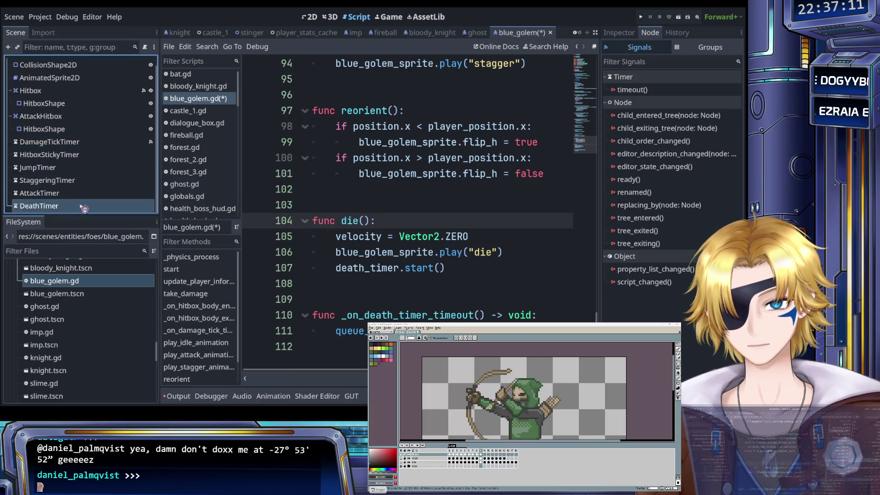
Step: Connect DeathTimer's timeout() to _on_death_timer_timeout, save, and run the project with F5
click(627, 90)
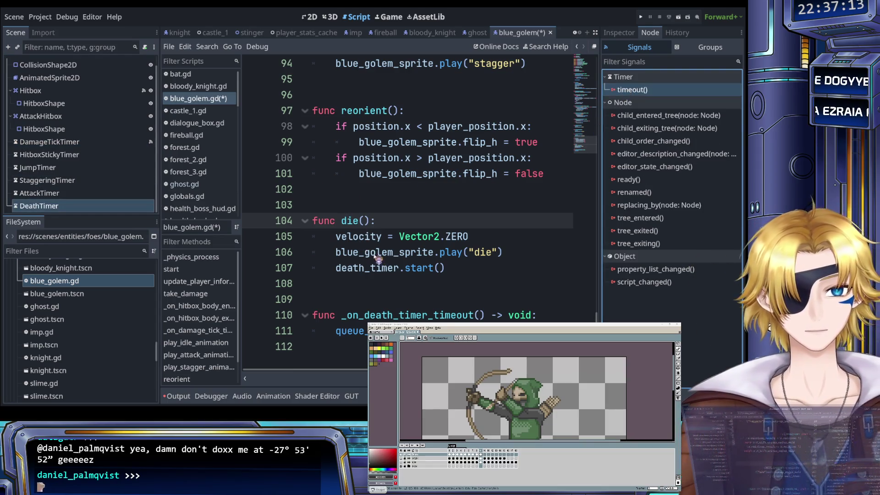
click(354, 270)
key(ctrl+s)
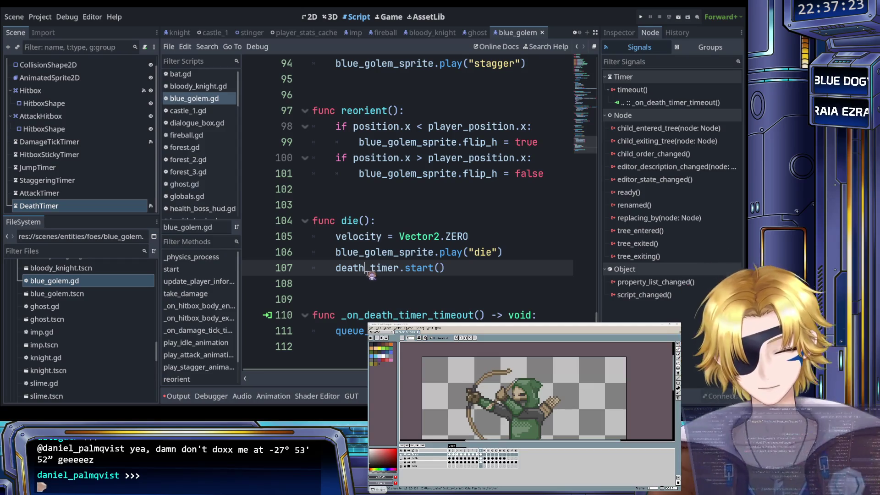
key(F5)
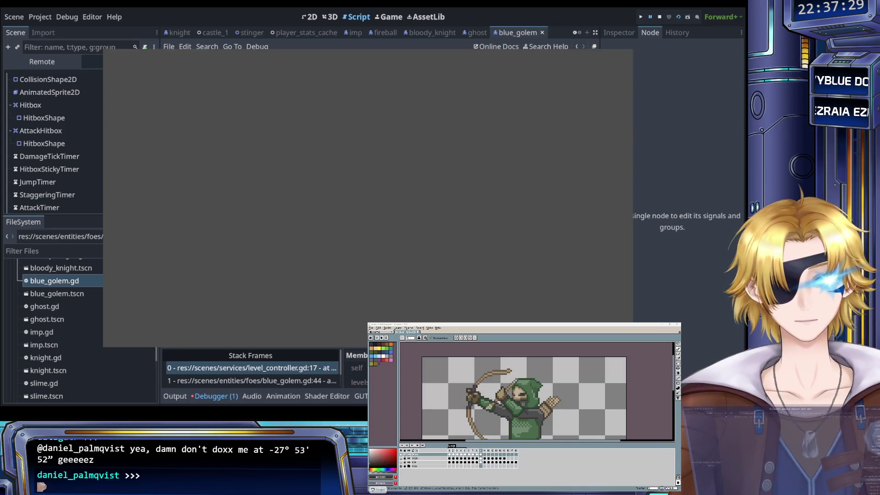
Step: Stop the halted run, playtest the game again, then return to level_controller.gd around line 18
click(659, 17)
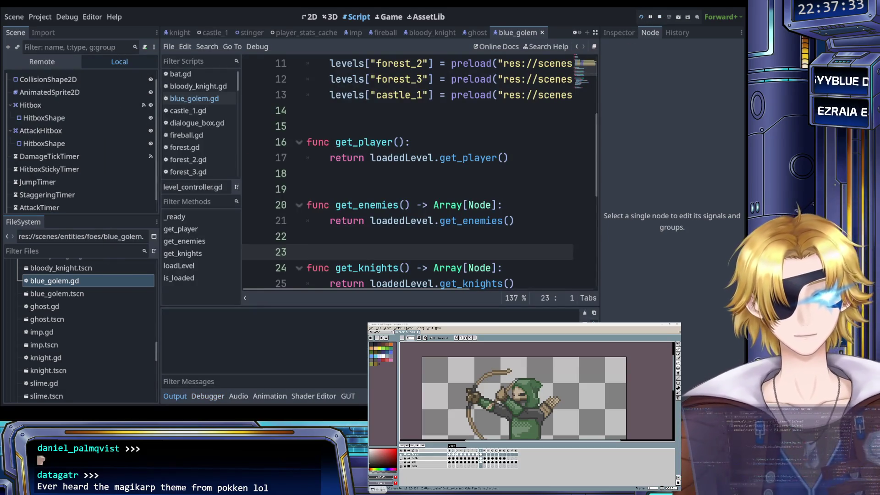
key(F8)
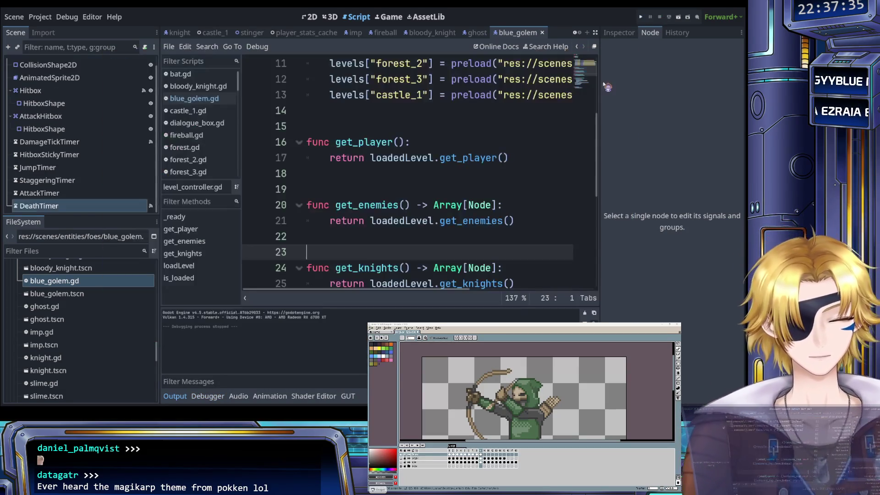
click(377, 187)
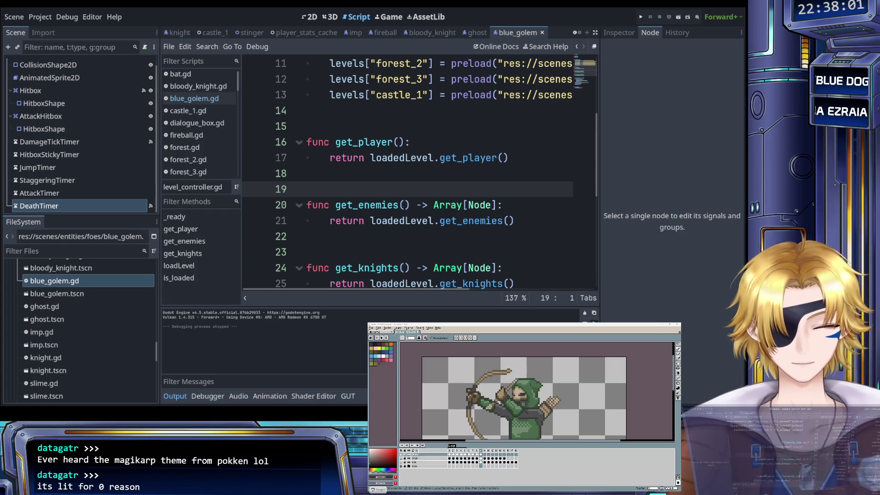
click(383, 174)
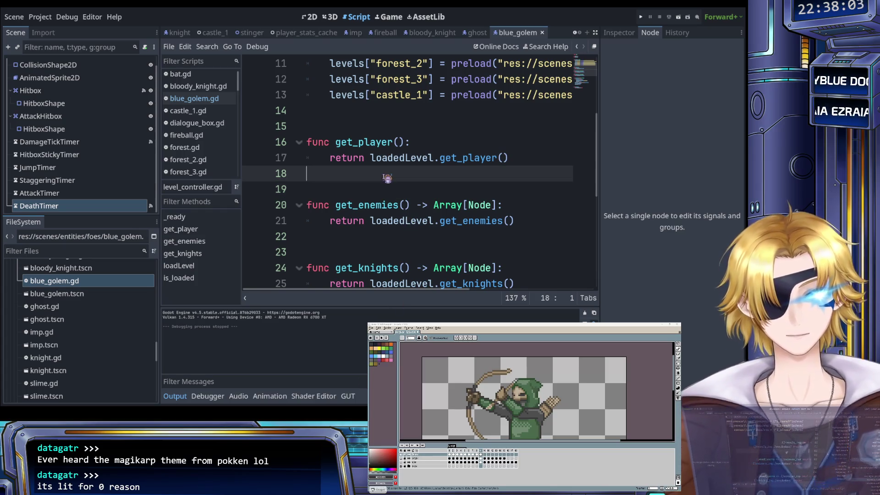
scroll(383, 179, down, 5)
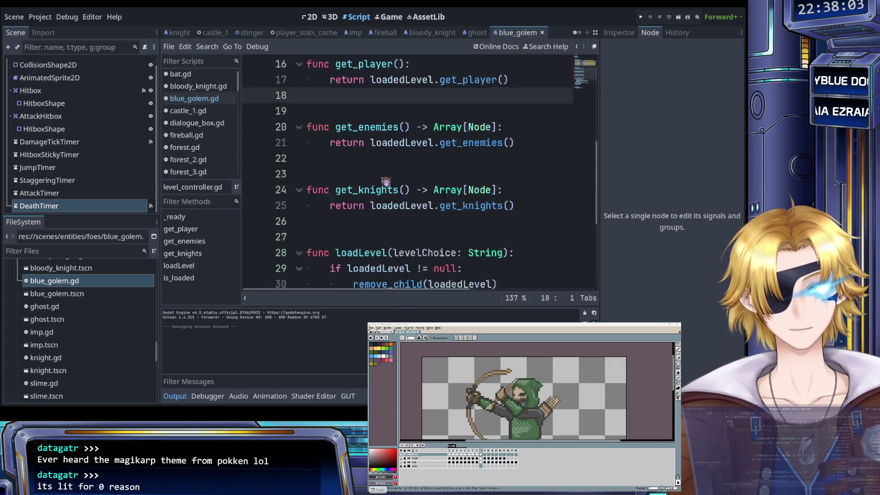
click(198, 98)
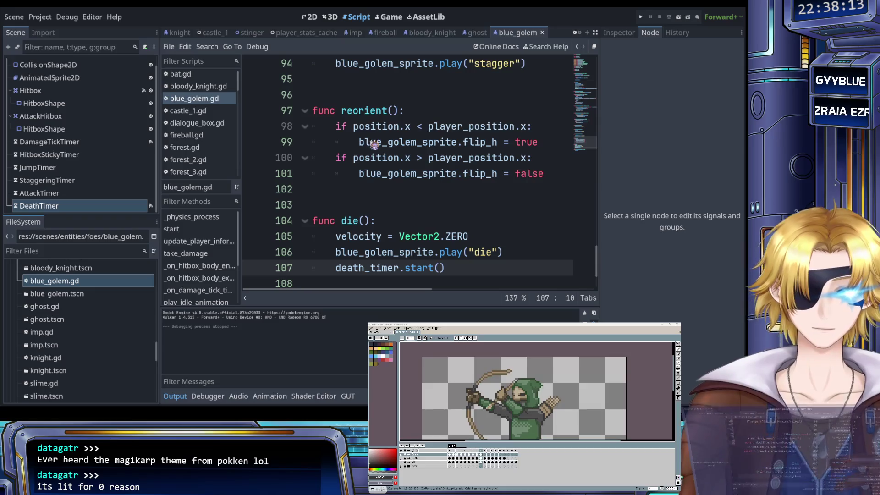
scroll(388, 164, down, 2)
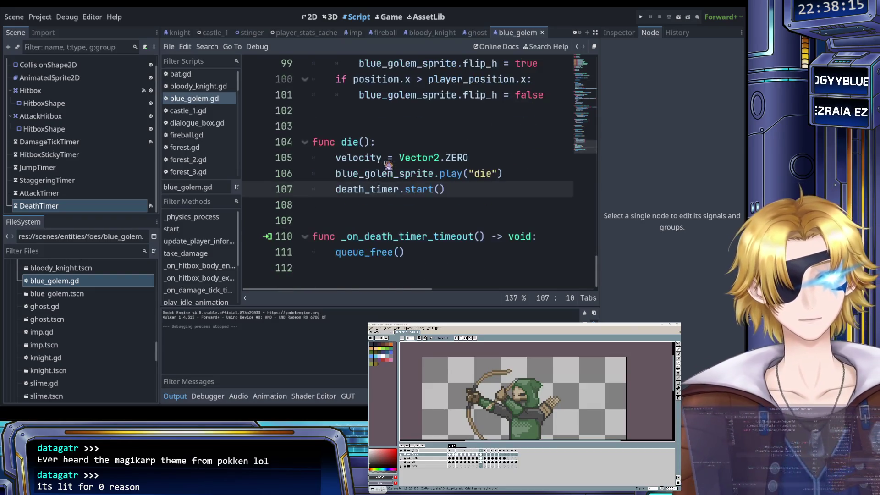
scroll(387, 165, up, 11)
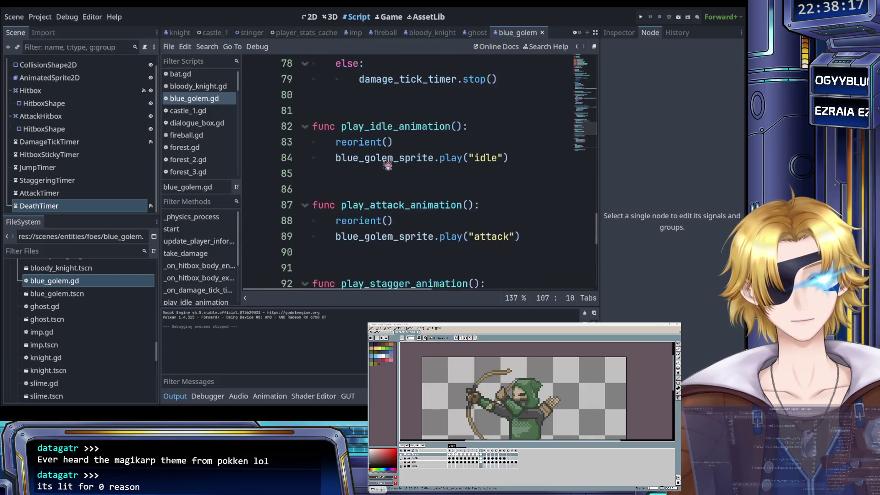
scroll(388, 165, up, 12)
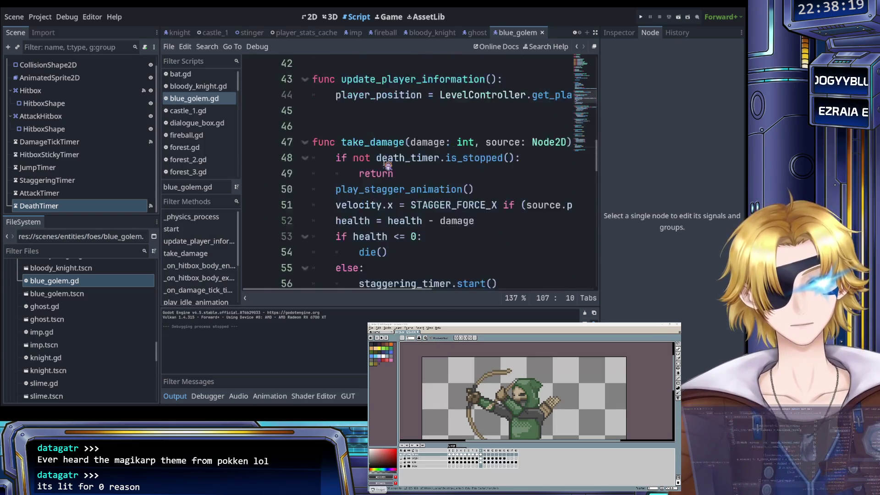
scroll(388, 165, up, 5)
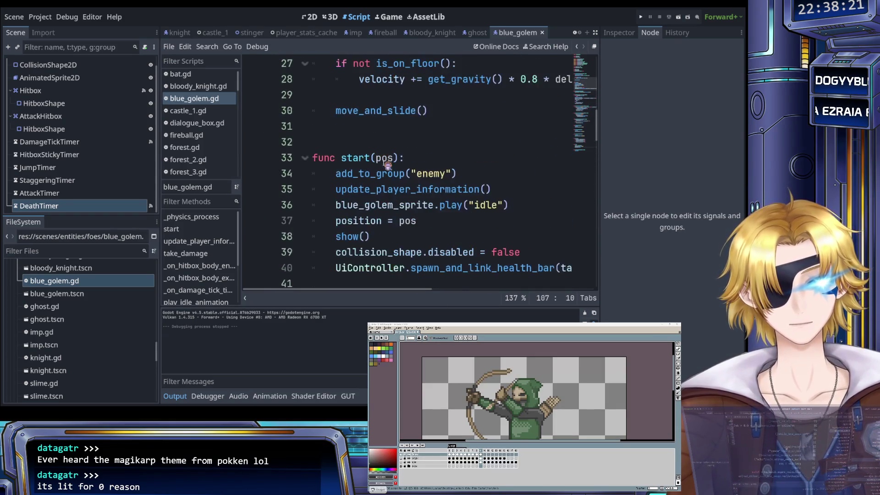
click(362, 155)
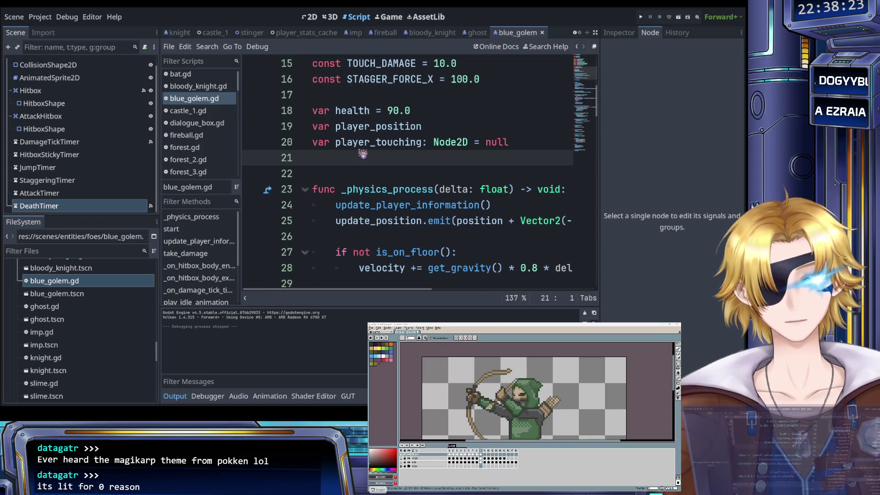
scroll(93, 99, up, 1)
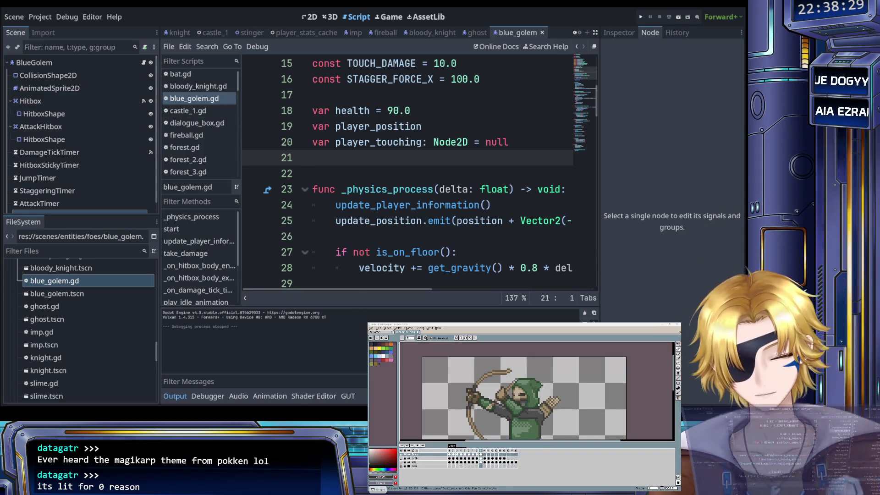
click(424, 192)
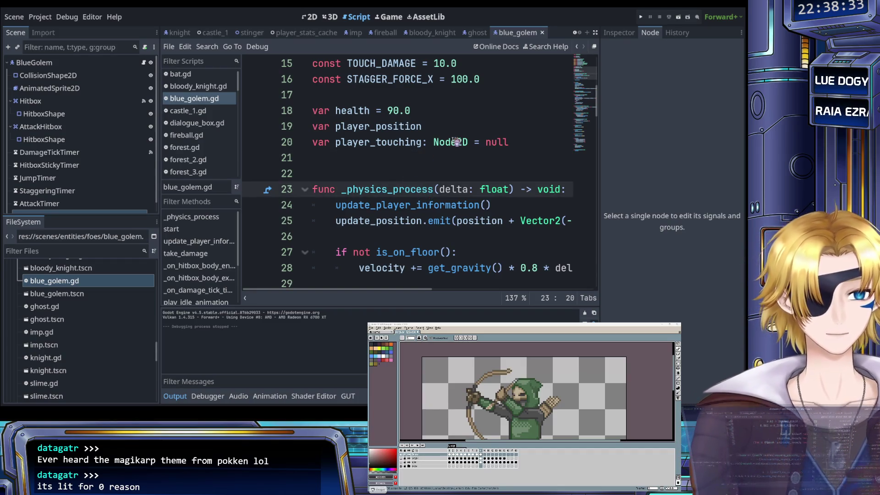
scroll(446, 129, up, 5)
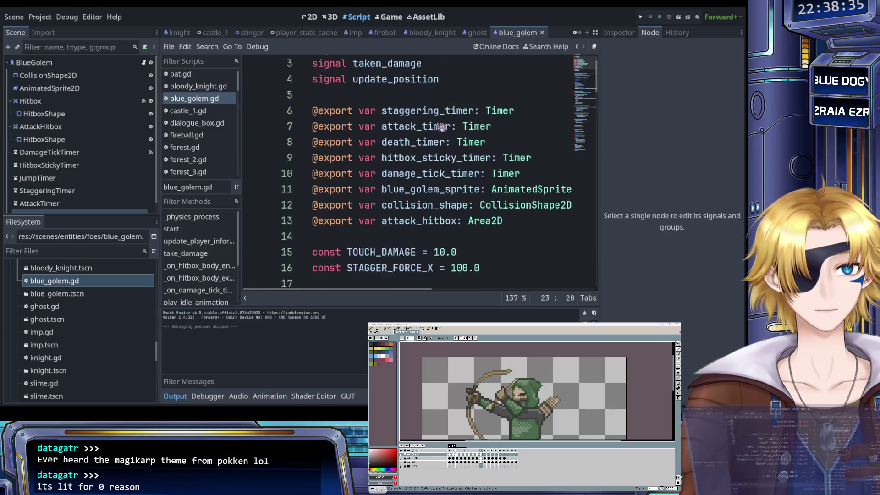
scroll(442, 127, down, 5)
scroll(442, 126, down, 3)
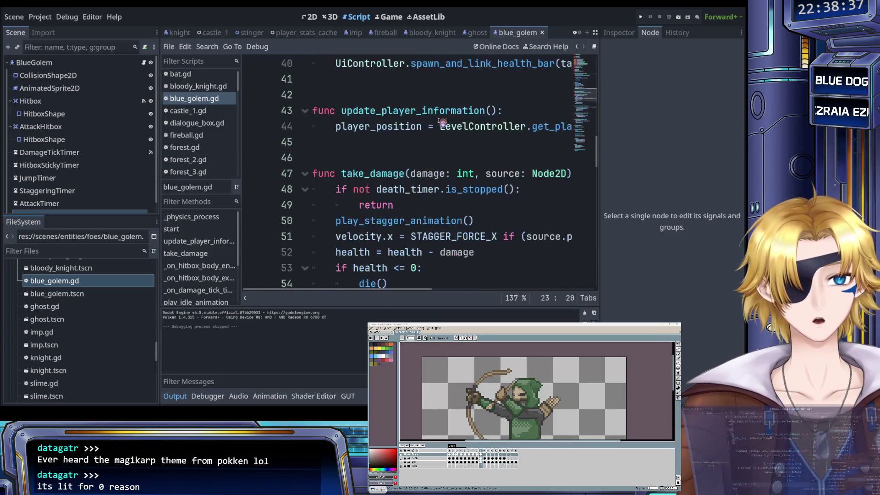
scroll(441, 123, down, 14)
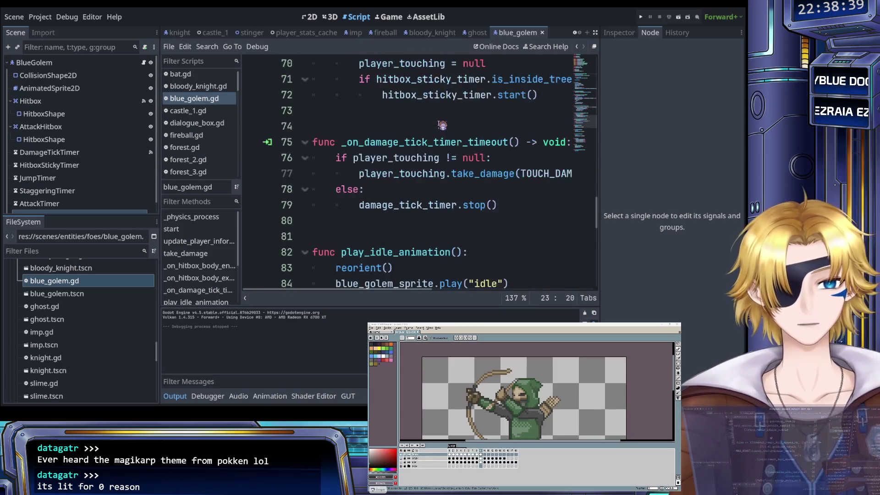
scroll(442, 125, down, 6)
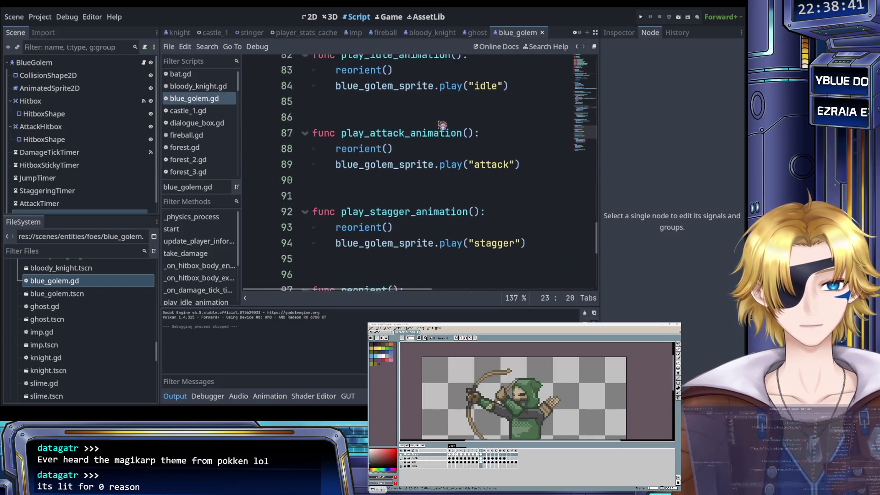
scroll(450, 134, up, 20)
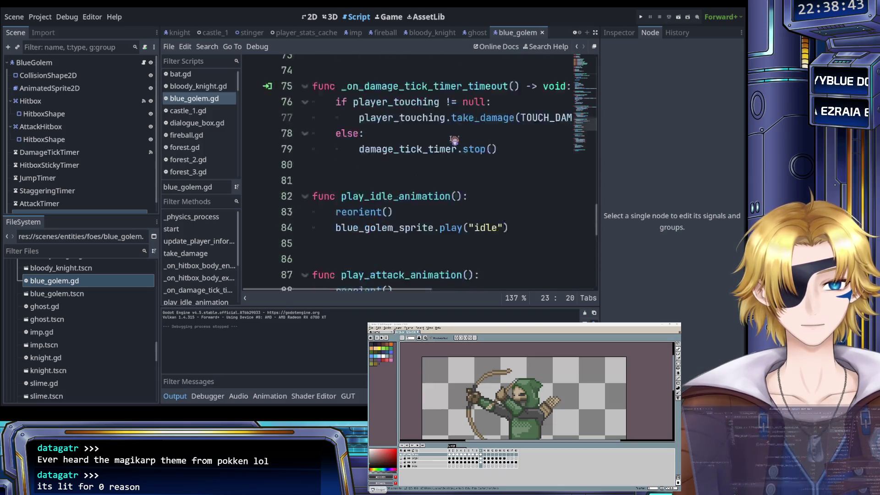
click(315, 17)
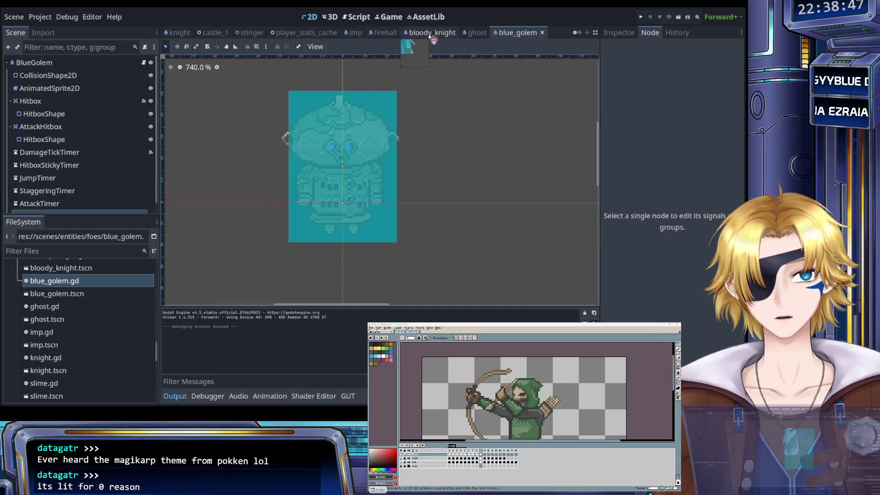
Step: Open the castle_1 scene and its castle_1.gd script at the spawn_point entries
click(212, 32)
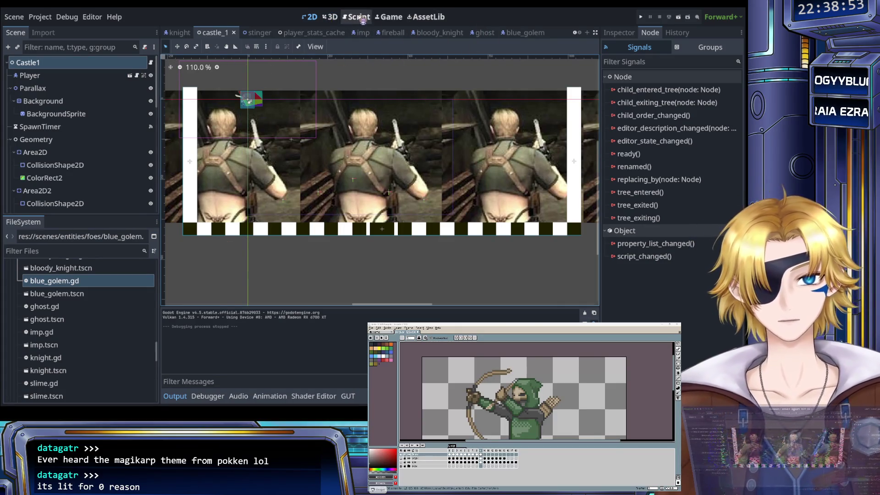
click(361, 17)
click(214, 111)
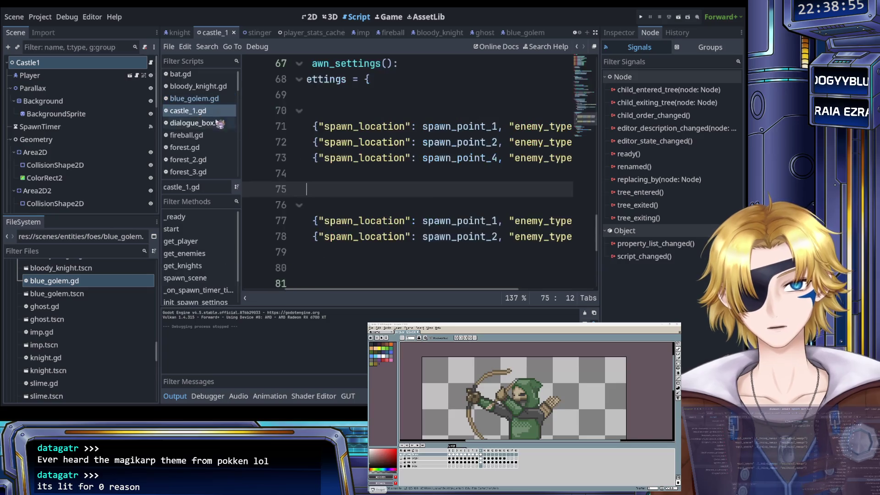
click(341, 160)
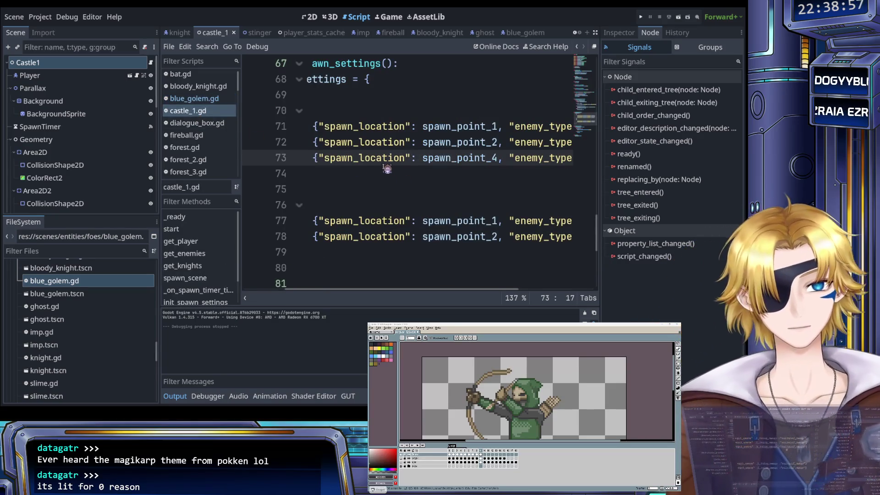
scroll(387, 169, up, 20)
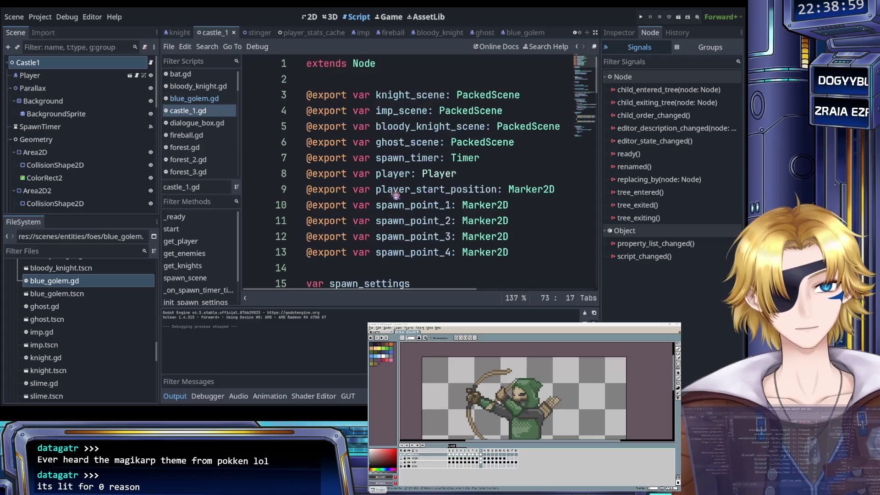
click(526, 148)
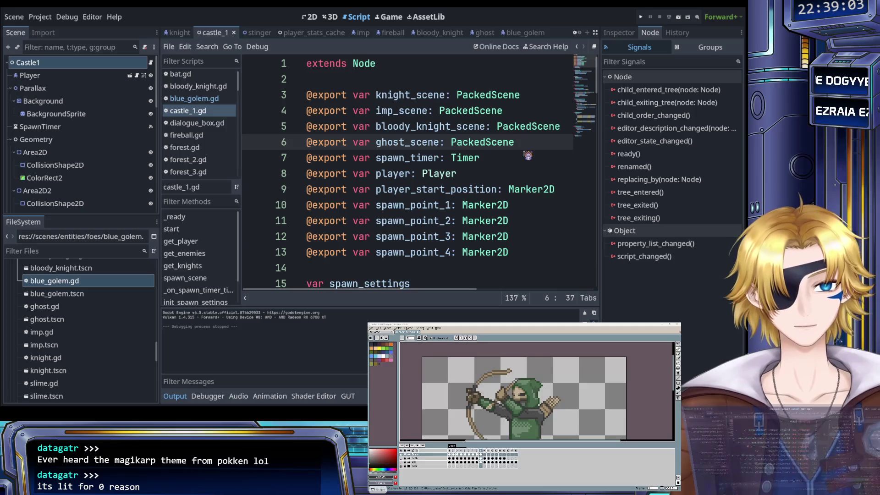
key(Return)
text(@exp)
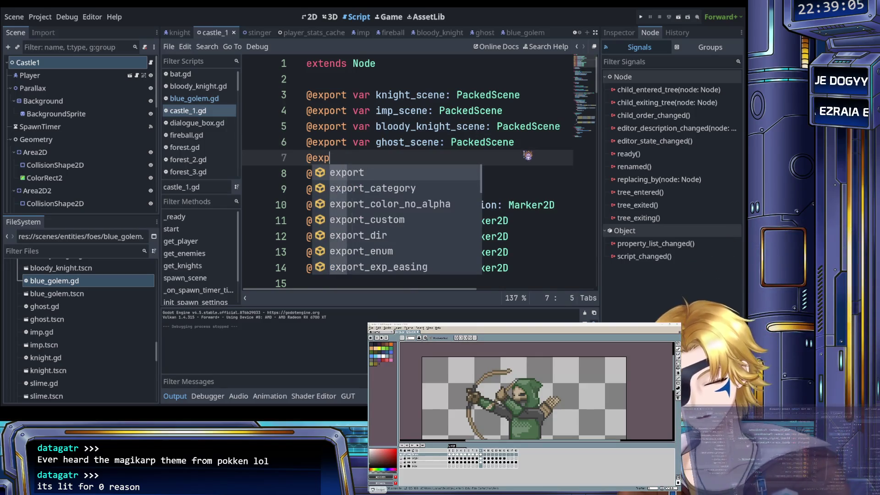
text(ort var golem)
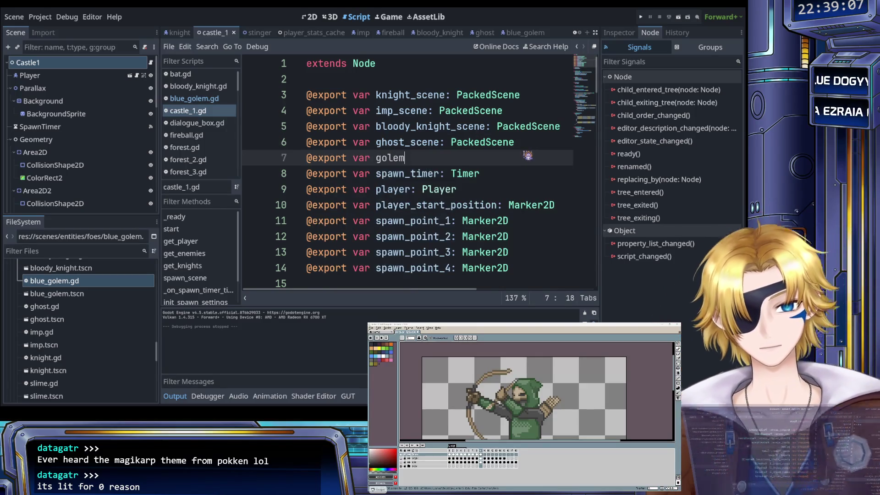
key(BackSpace)
key(BackSpace)
key(BackSpace)
text(blue)
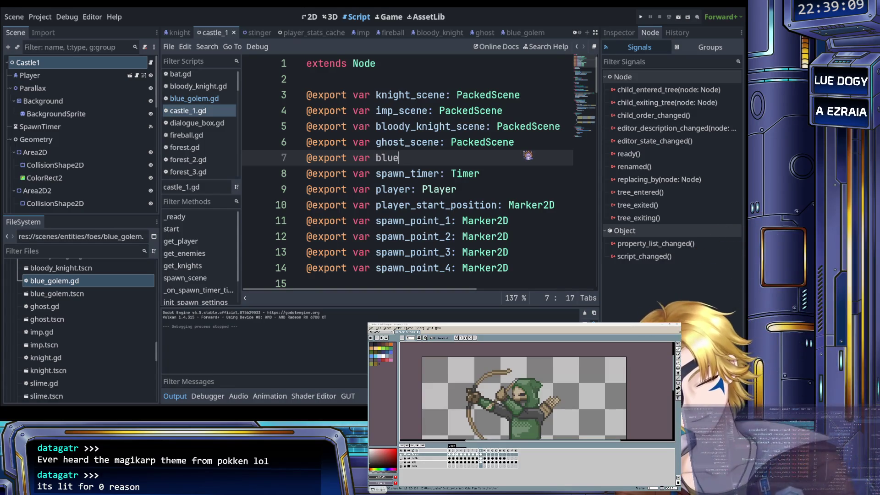
text(_golem-scene)
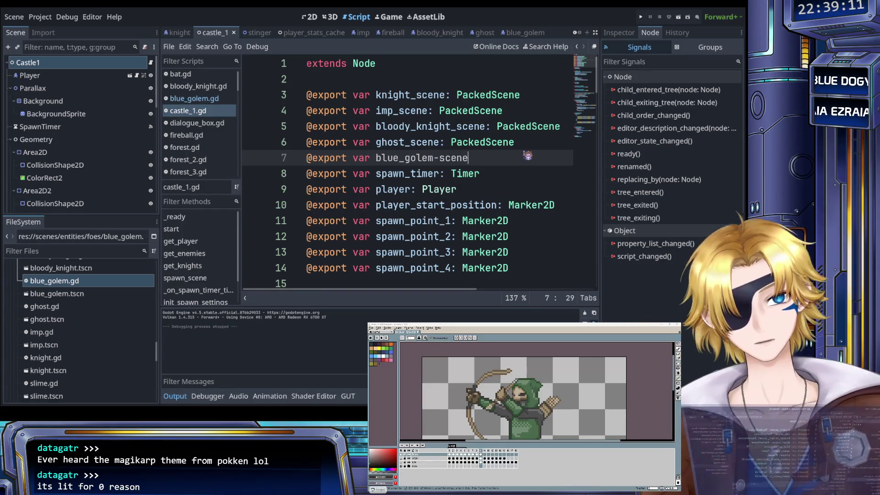
key(Left)
key(Left)
key(Left)
key(BackSpace)
text(_)
key(End)
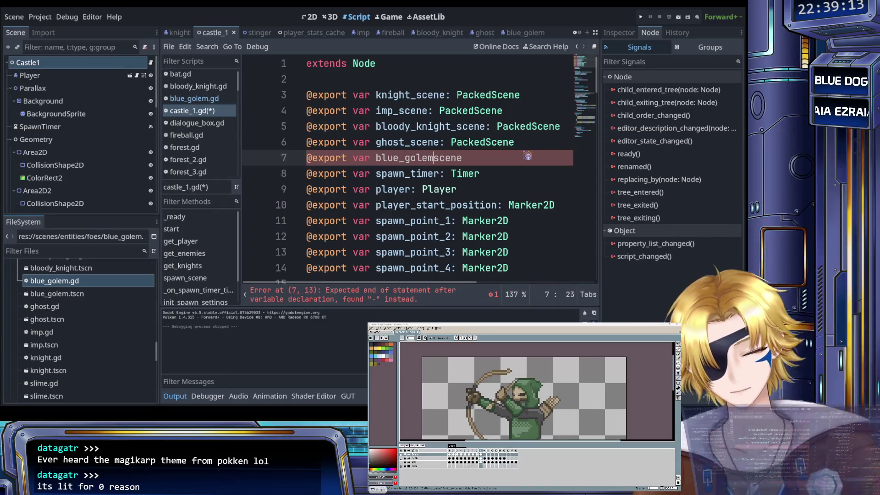
text(: packedScen)
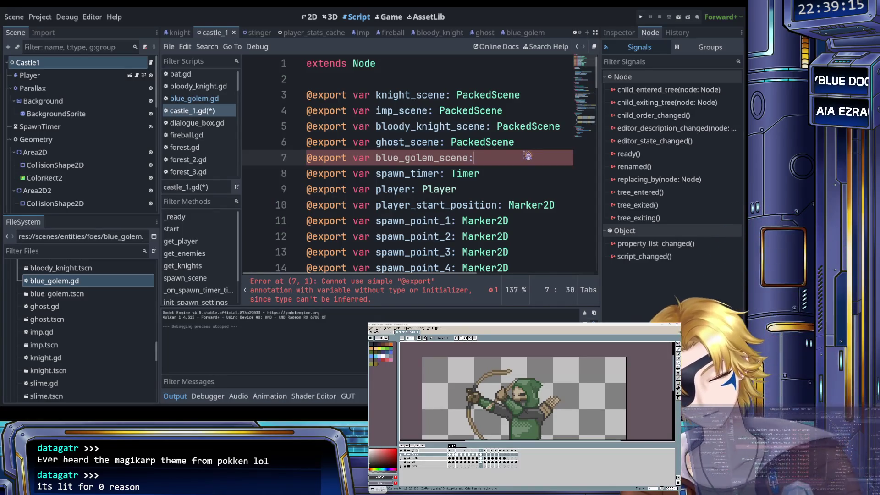
text(e)
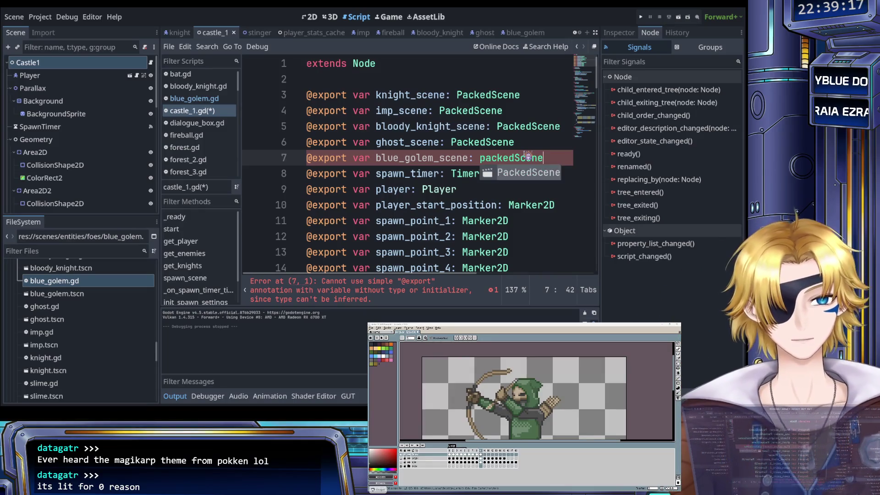
key(ctrl+s)
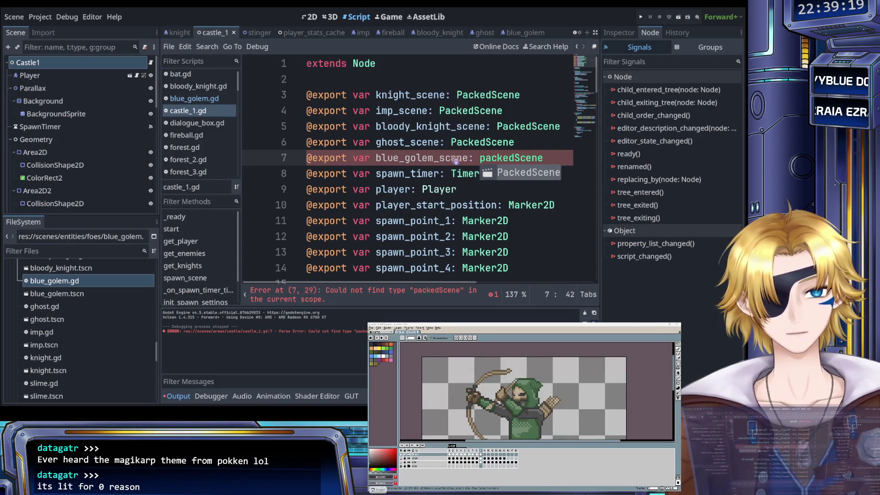
Step: Correct the type on line 7 to PackedScene and save castle_1.gd again
click(455, 160)
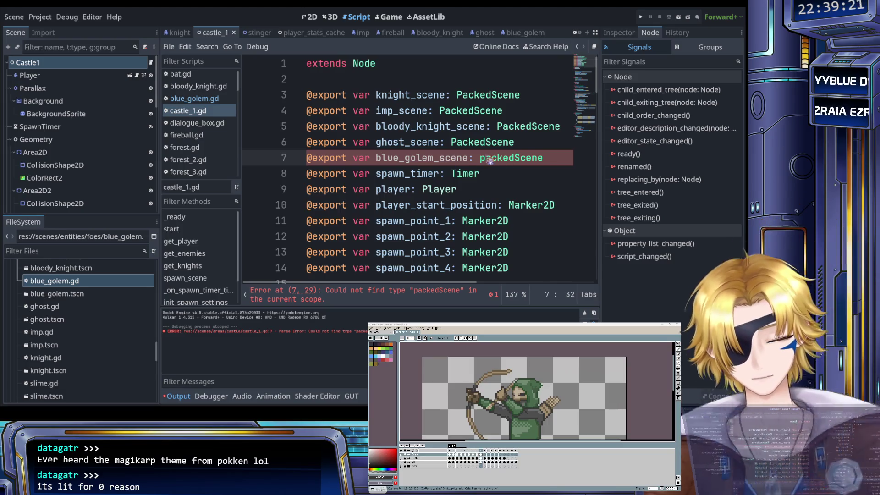
key(BackSpace)
text(P)
click(462, 142)
key(ctrl+s)
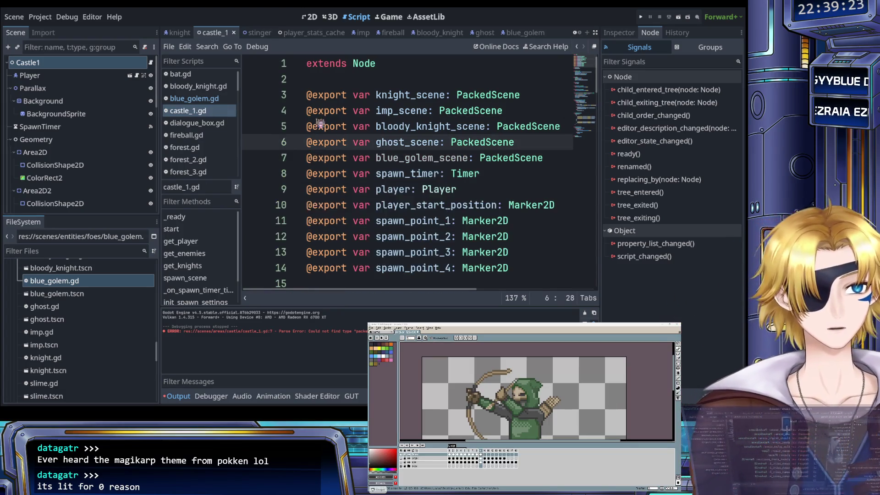
click(41, 64)
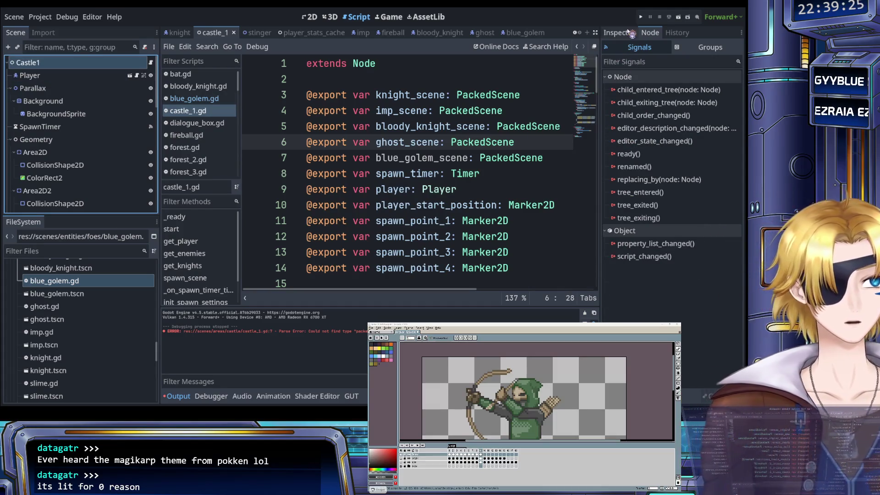
Step: Assign the blue golem scene to Castle1's Blue Golem Scene property in the Inspector and save
click(618, 32)
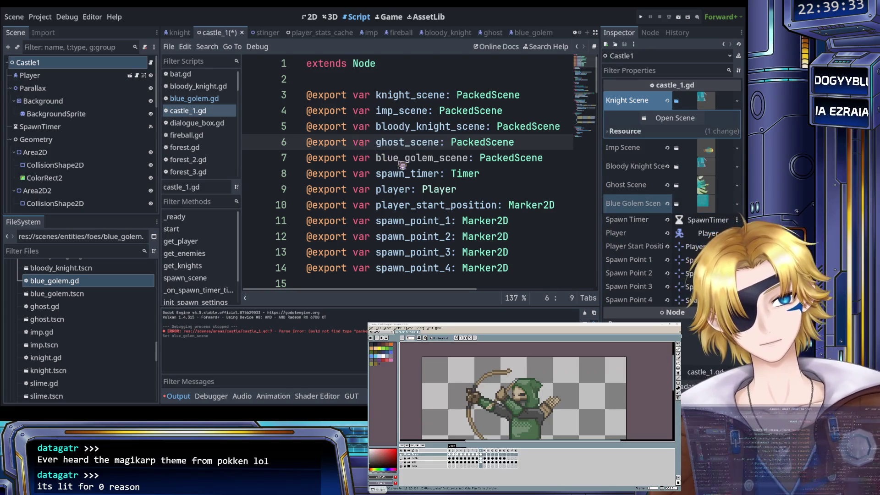
click(480, 176)
key(ctrl+s)
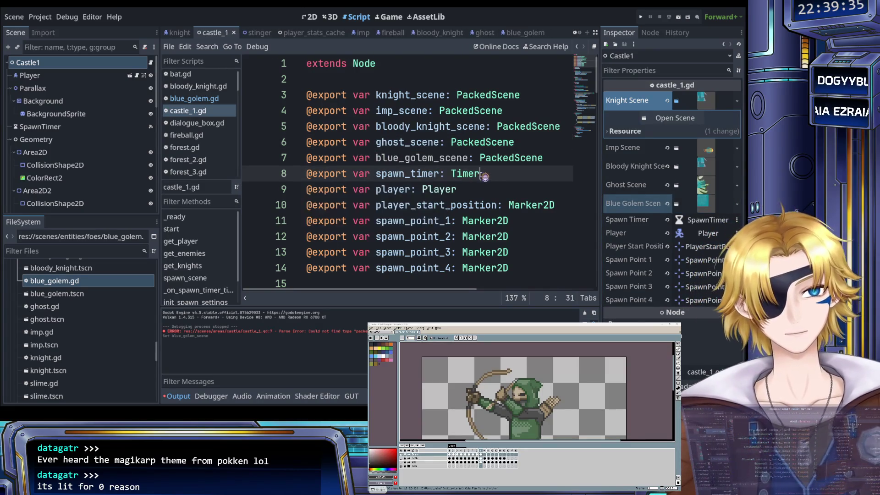
Step: Copy blue_golem_scene and paste it over ghost_scene on lines 72 and 73
double_click(454, 160)
key(ctrl+c)
scroll(467, 183, down, 20)
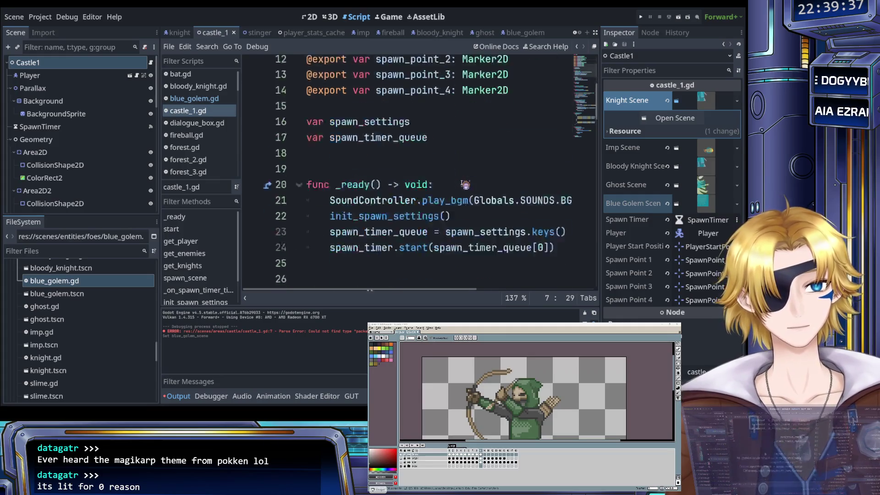
scroll(467, 184, up, 5)
scroll(467, 183, right, 5)
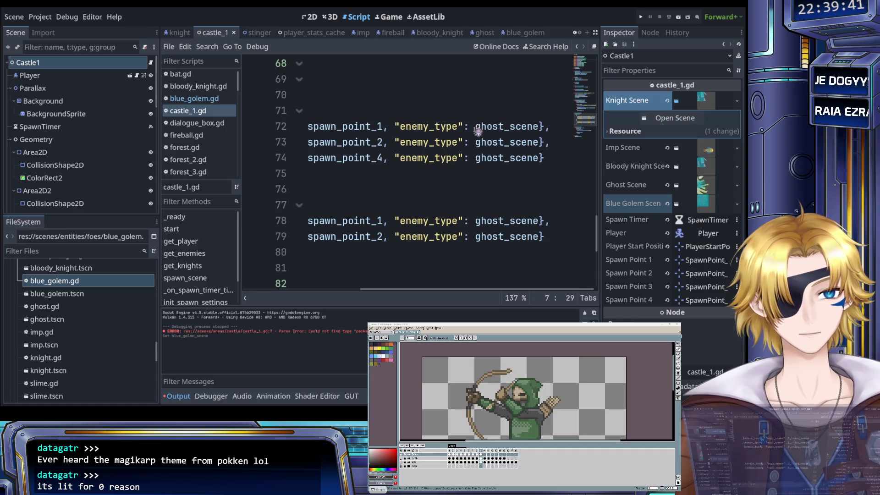
double_click(485, 127)
key(ctrl+v)
double_click(497, 143)
key(ctrl+v)
Step: Replace ghost_scene with blue_golem_scene on lines 74, 78 and 79, then run the project
click(504, 159)
double_click(504, 160)
key(ctrl+v)
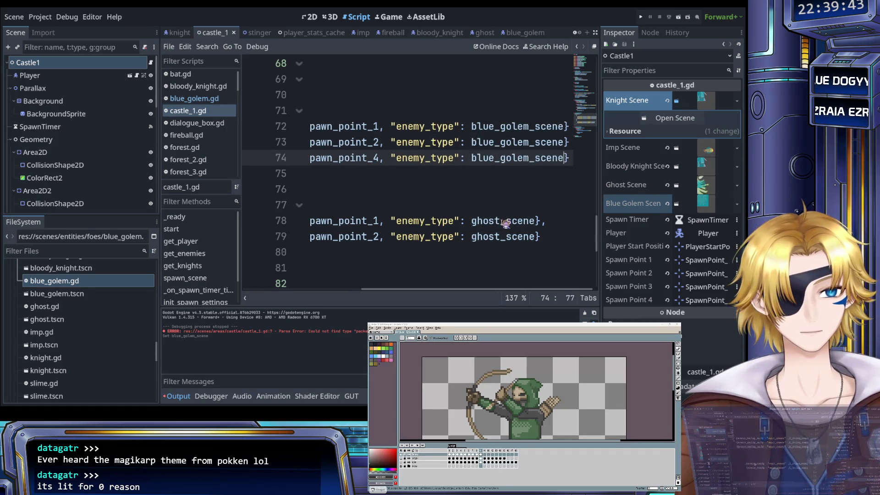
double_click(500, 221)
key(ctrl+v)
double_click(503, 236)
key(ctrl+v)
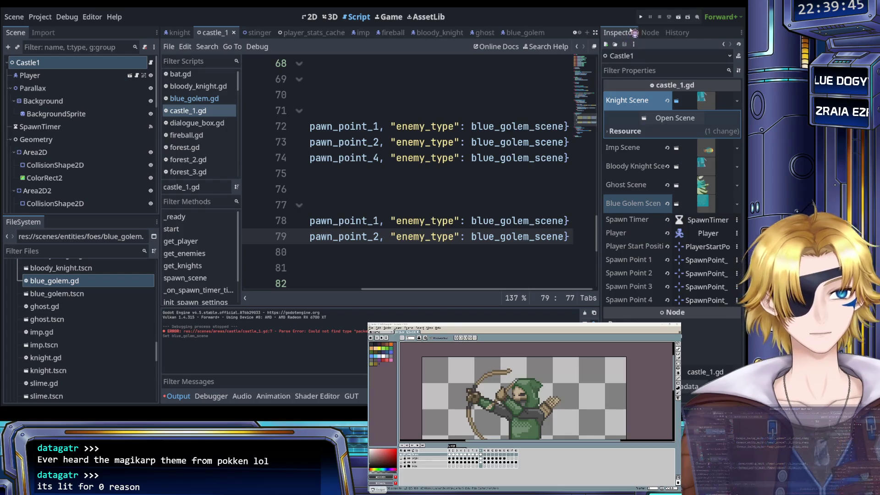
click(641, 18)
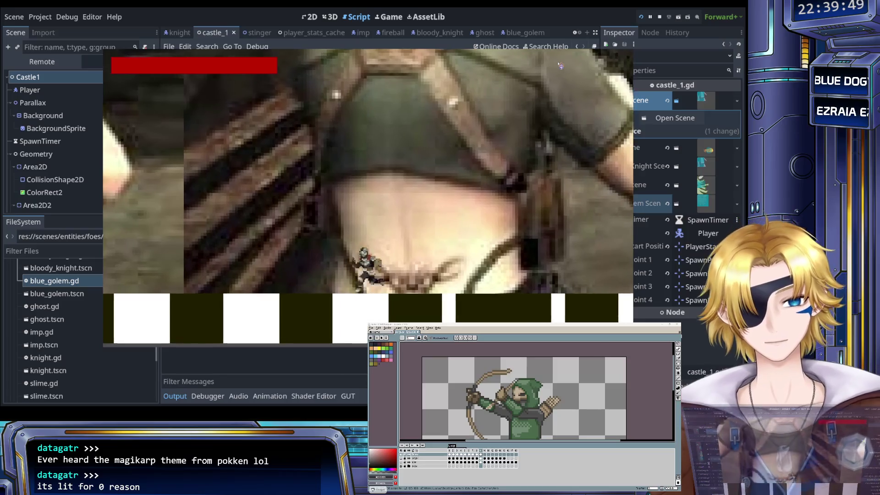
Step: Walk the knight right and left while blue golems spawn, then quit the game
key(Right)
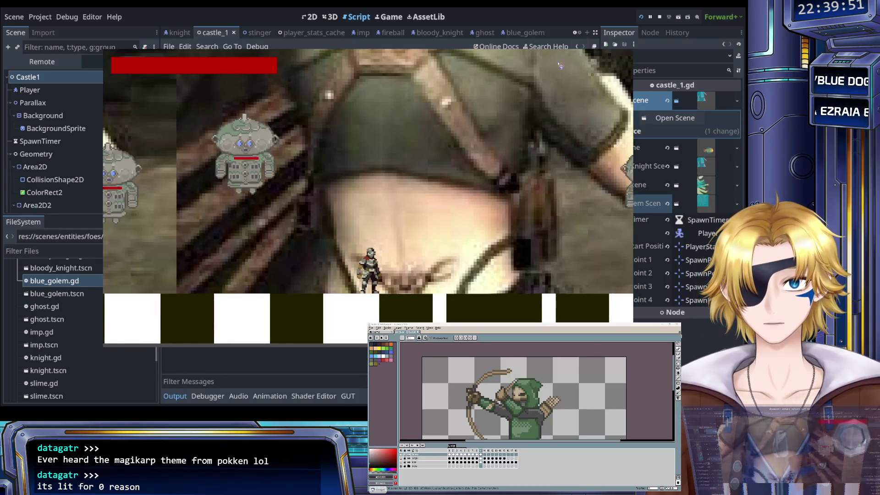
key(Left)
key(Right)
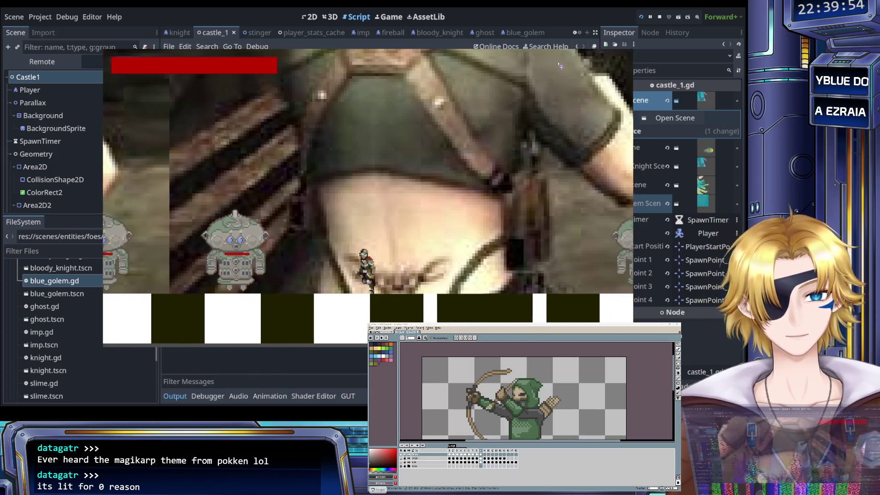
key(Left)
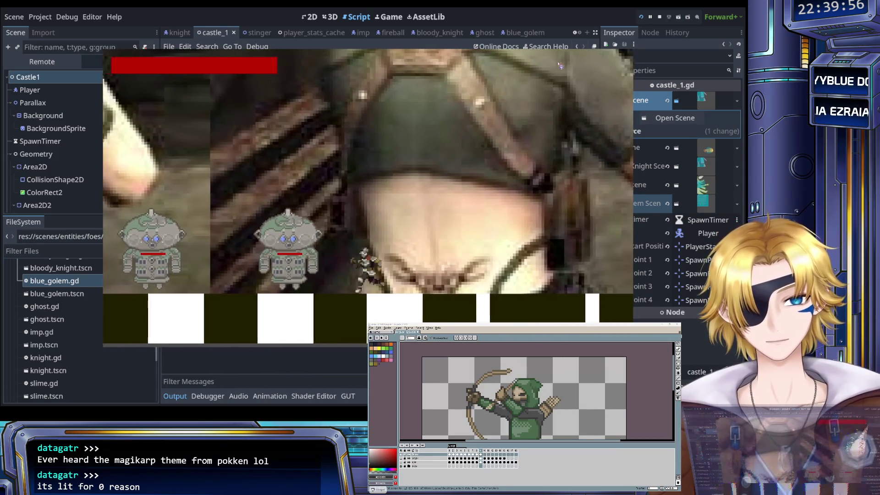
key(Escape)
key(Return)
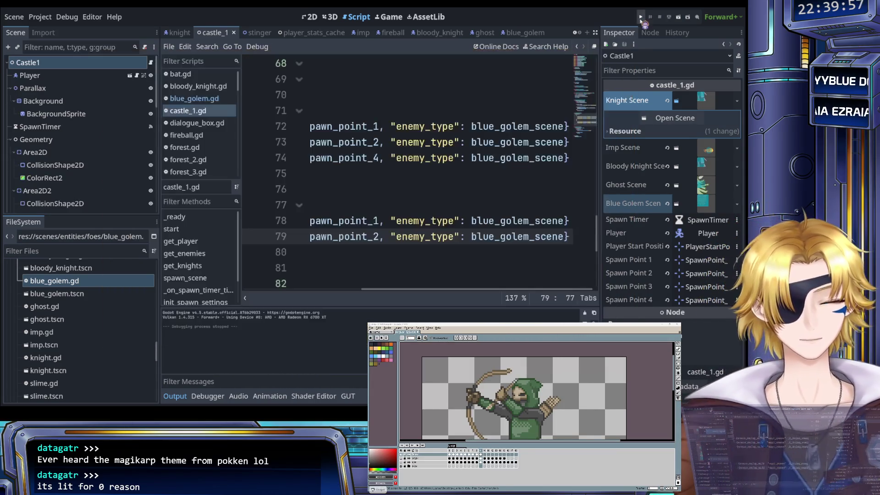
Step: Place the caret on line 75, show the Castle1 node's signals, and open the blue_golem script
click(446, 171)
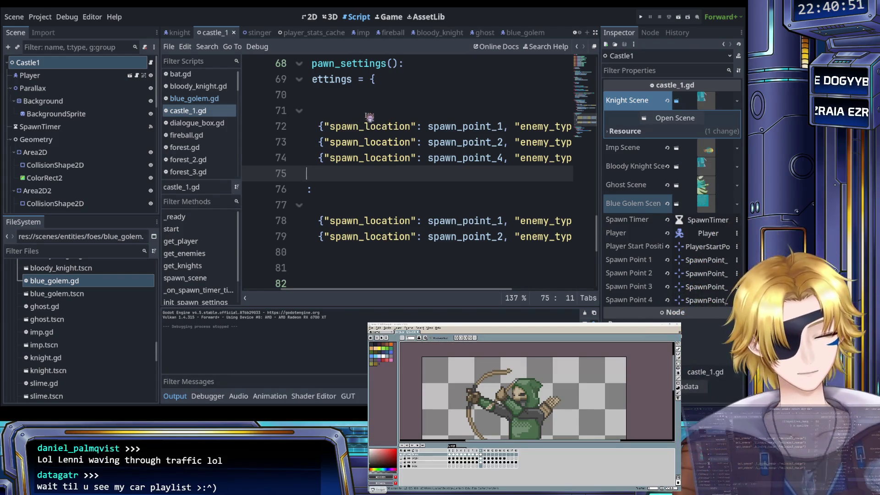
click(60, 64)
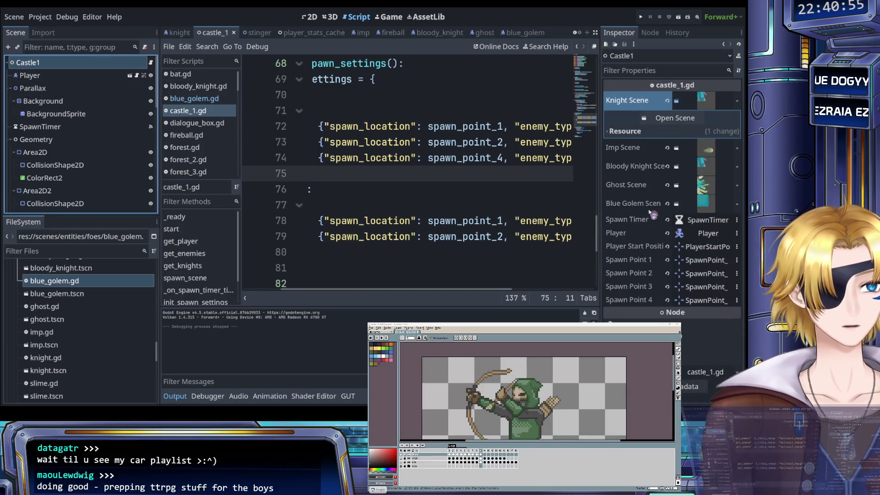
click(650, 33)
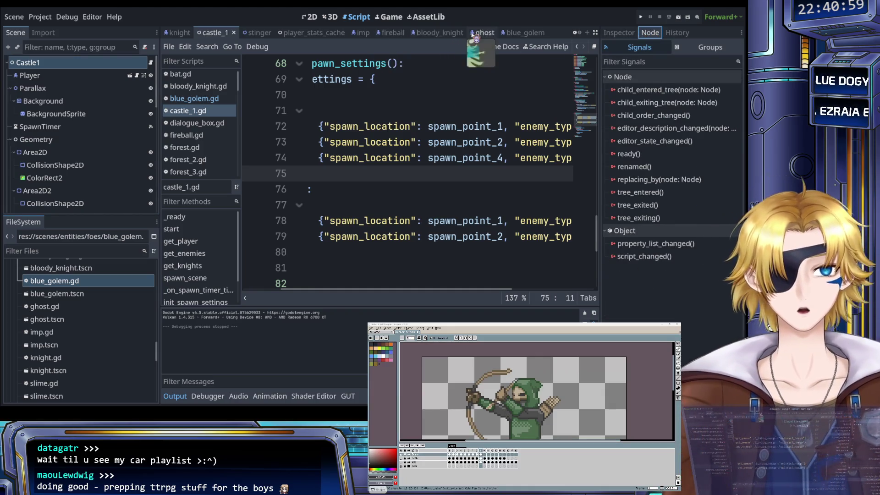
click(517, 33)
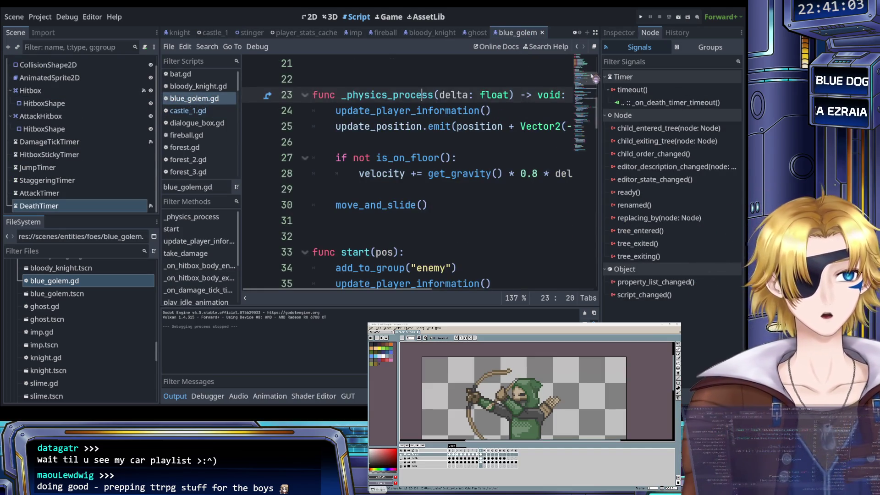
Step: Set the BlueGolem root node's Transform scale to 0.5 and launch the game
click(618, 33)
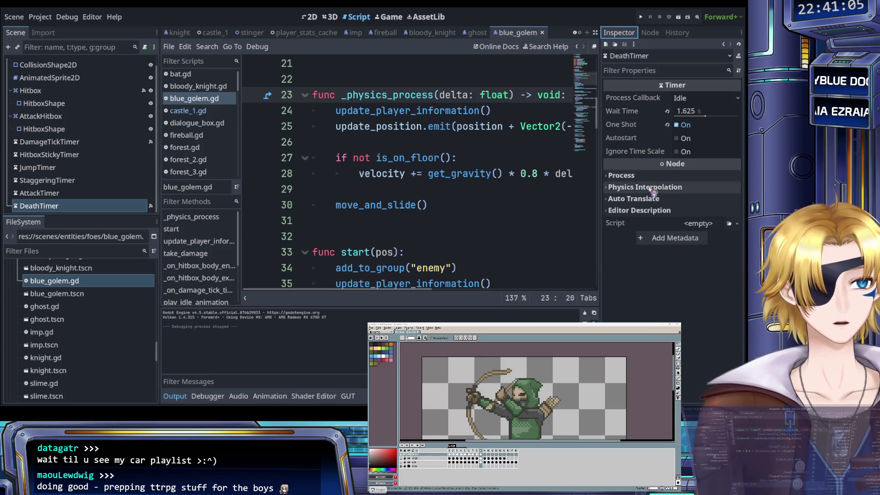
scroll(94, 102, up, 1)
click(92, 63)
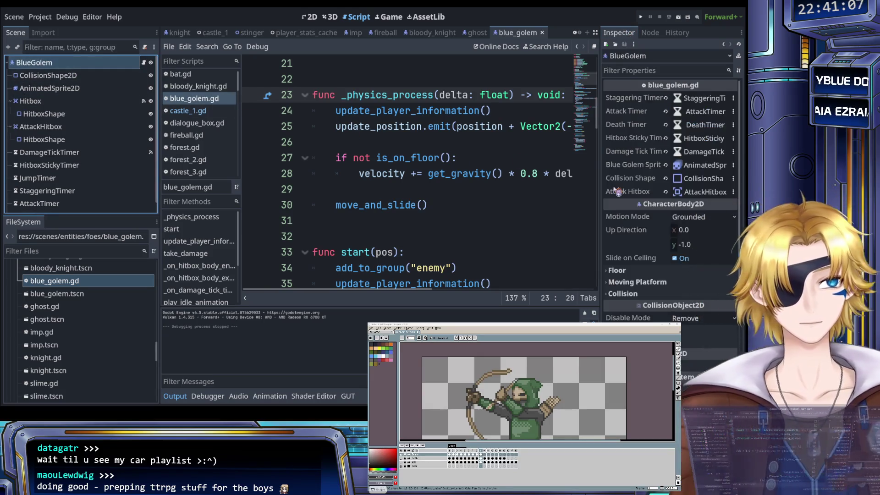
scroll(639, 254, down, 5)
click(639, 252)
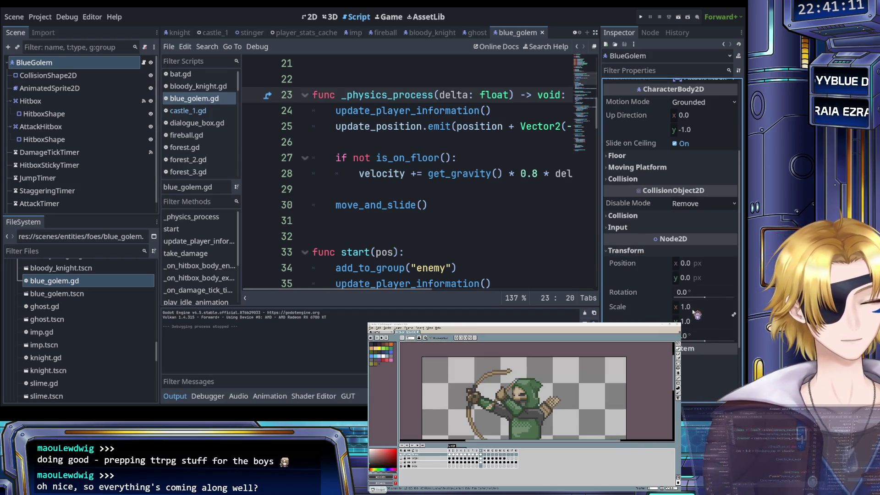
drag(696, 315, 674, 314)
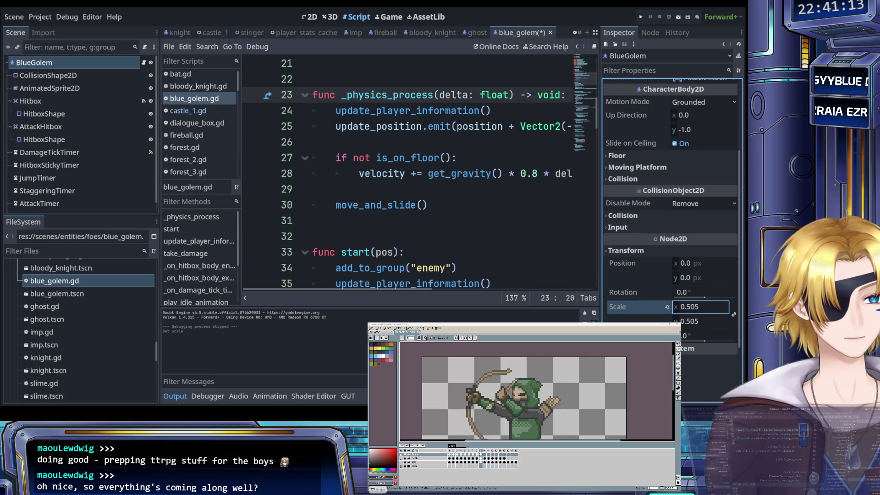
click(518, 254)
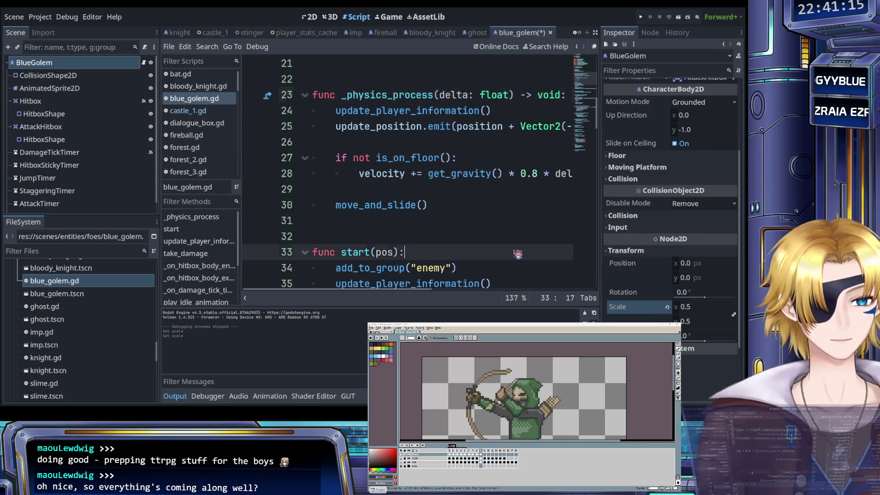
click(643, 18)
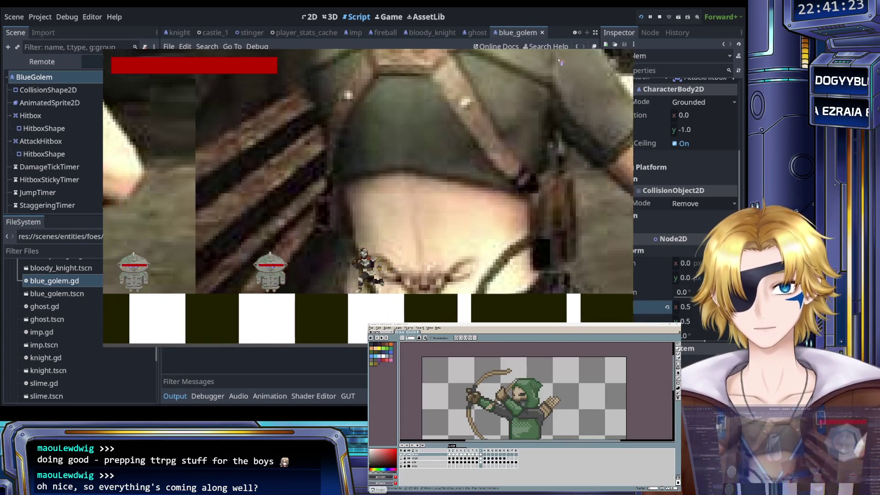
Step: Quit the playtest of the half-size golems and return to blue_golem.gd's gravity line
key(Escape)
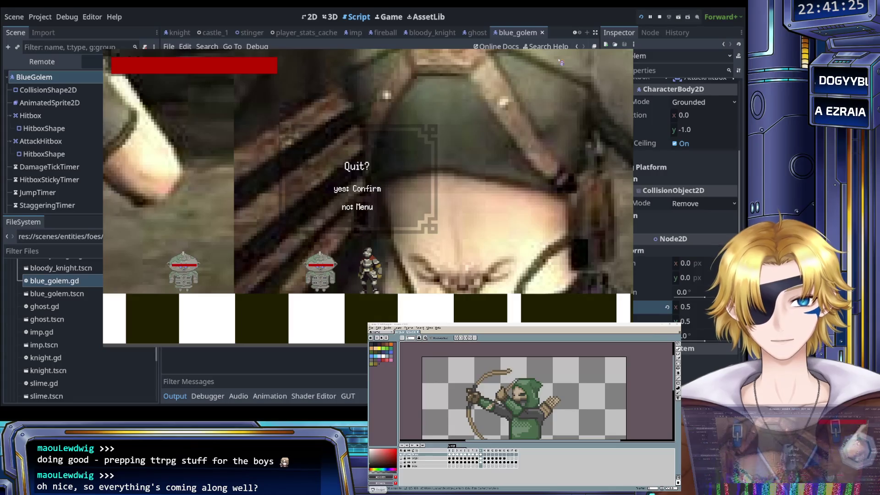
key(Return)
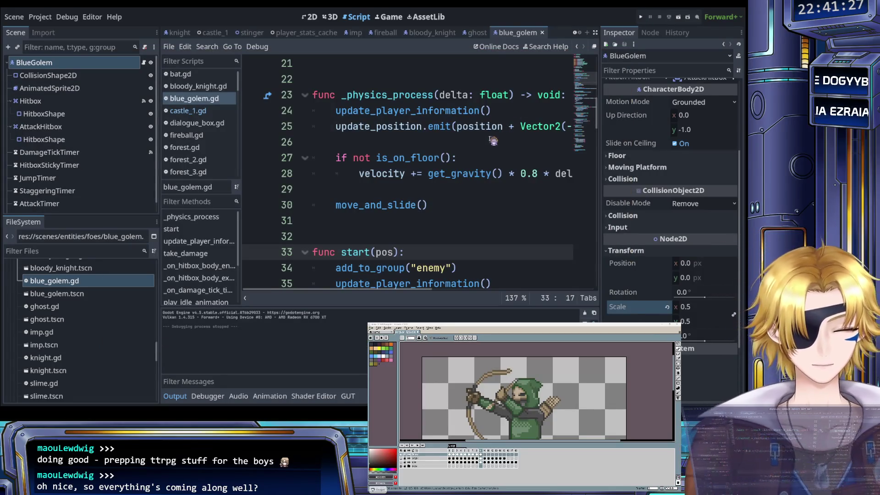
click(462, 174)
Step: Delete the 'if not is_on_floor' gravity block from blue_golem.gd's _physics_process and save
scroll(462, 179, up, 5)
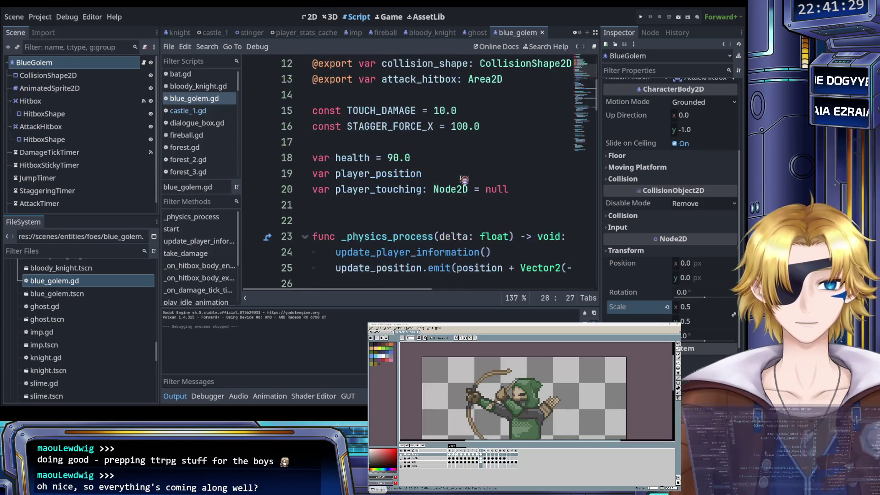
scroll(456, 183, down, 3)
scroll(447, 190, down, 2)
scroll(445, 192, right, 3)
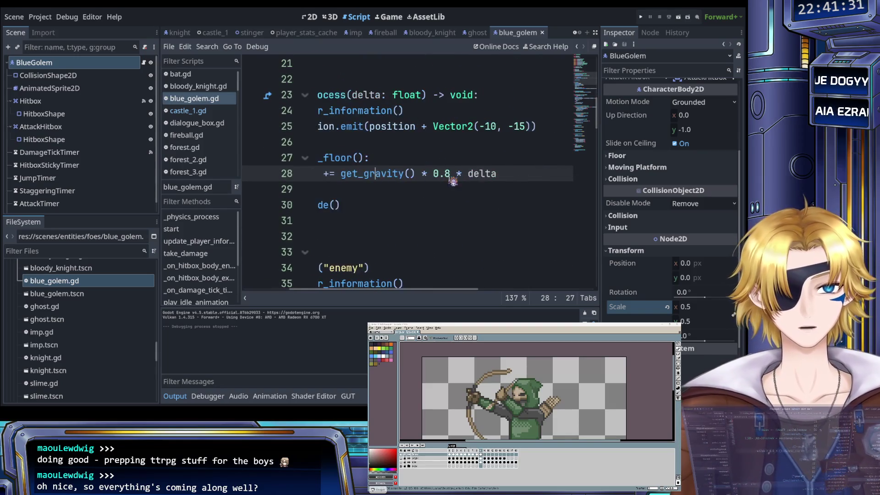
double_click(481, 173)
mouse_move(481, 173)
mouse_down()
mouse_move(338, 173)
mouse_move(340, 159)
mouse_up()
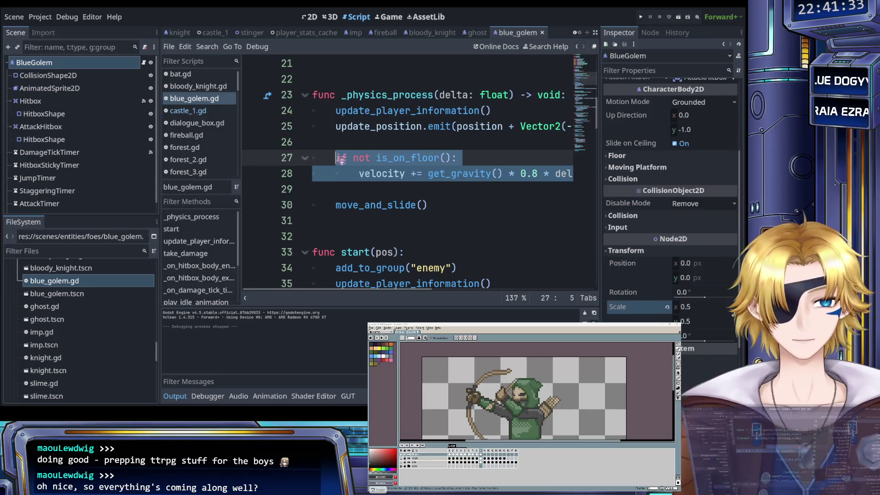
key(BackSpace)
key(Up)
key(Up)
key(End)
key(ctrl+s)
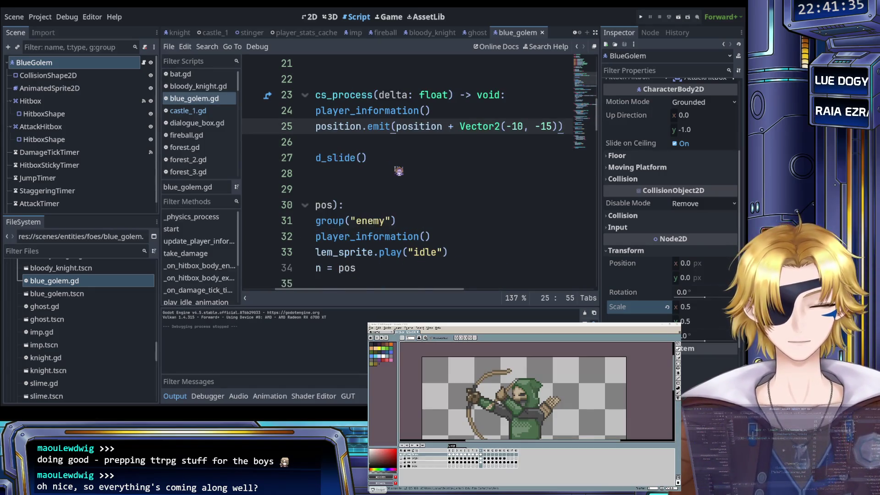
scroll(399, 171, left, 3)
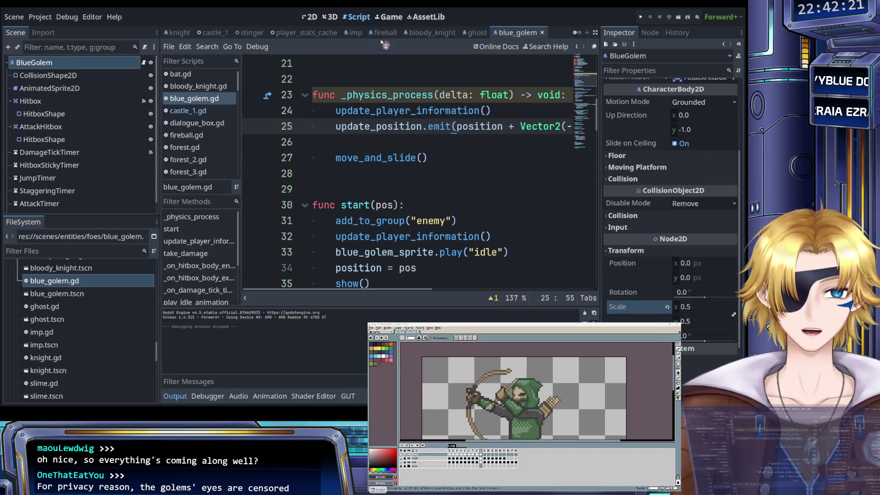
click(309, 16)
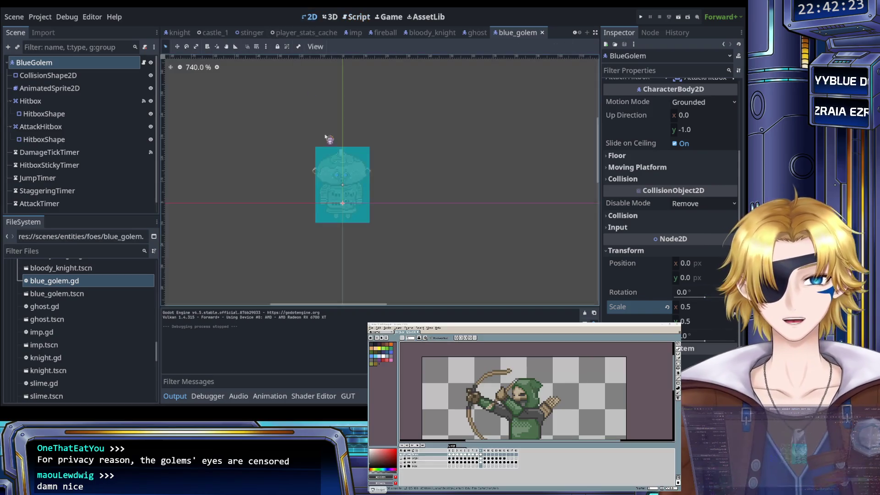
Step: Zoom in on the blue golem sprite in the 2D view, then switch to the castle_1 level scene
scroll(334, 187, up, 4)
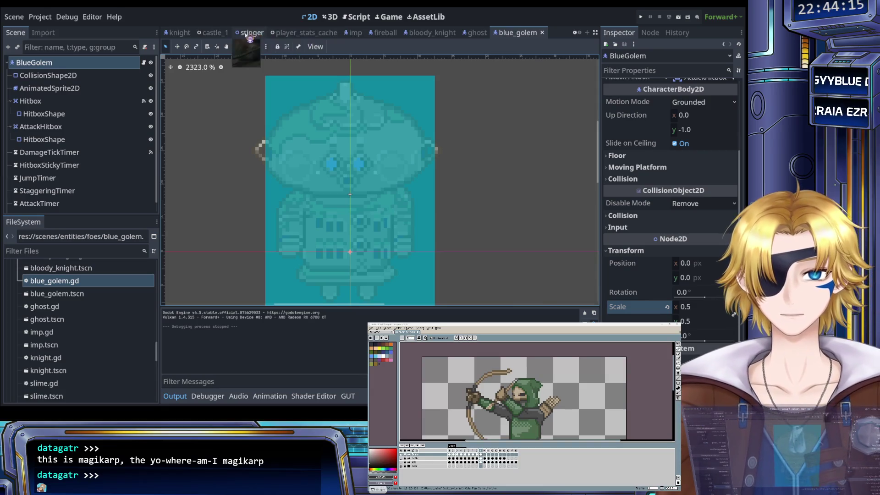
click(214, 34)
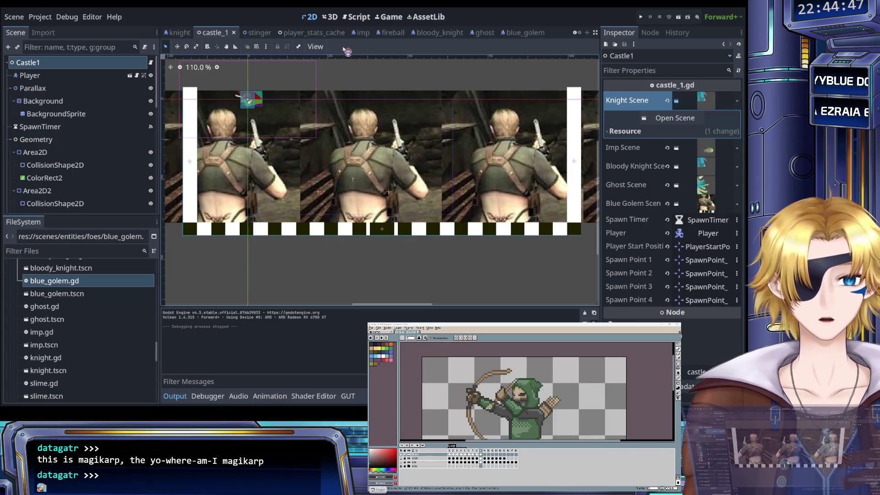
Step: Switch to the blue_golem scene and open its blue_golem.gd script
scroll(88, 91, down, 1)
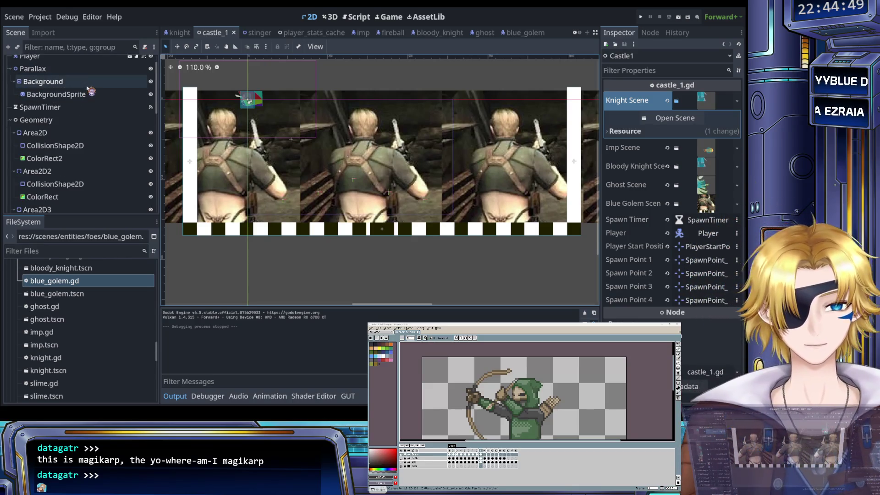
scroll(89, 91, down, 2)
scroll(91, 90, up, 3)
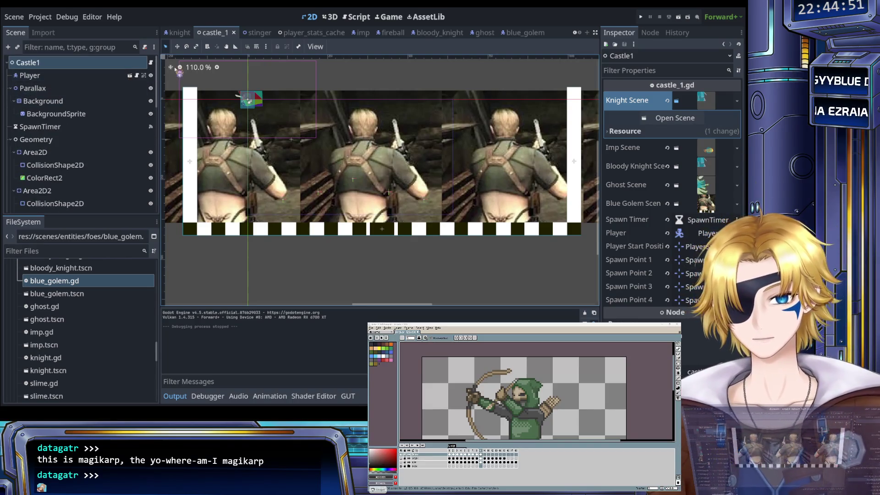
click(526, 33)
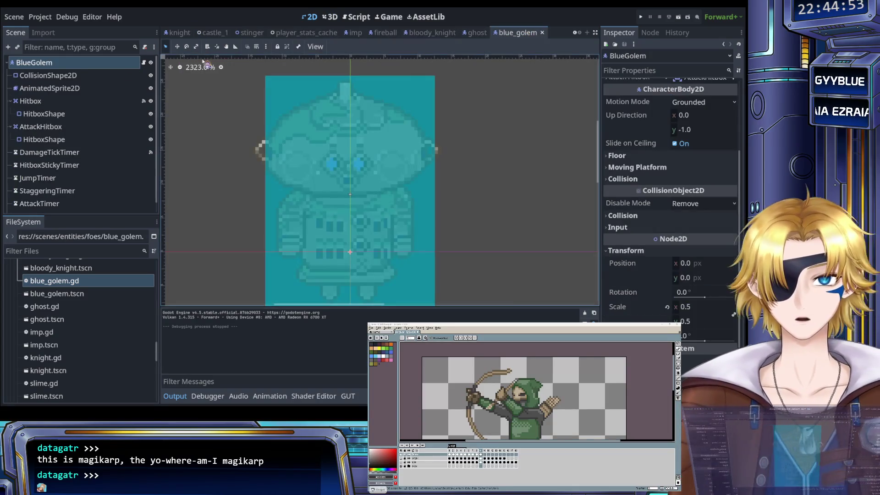
click(359, 19)
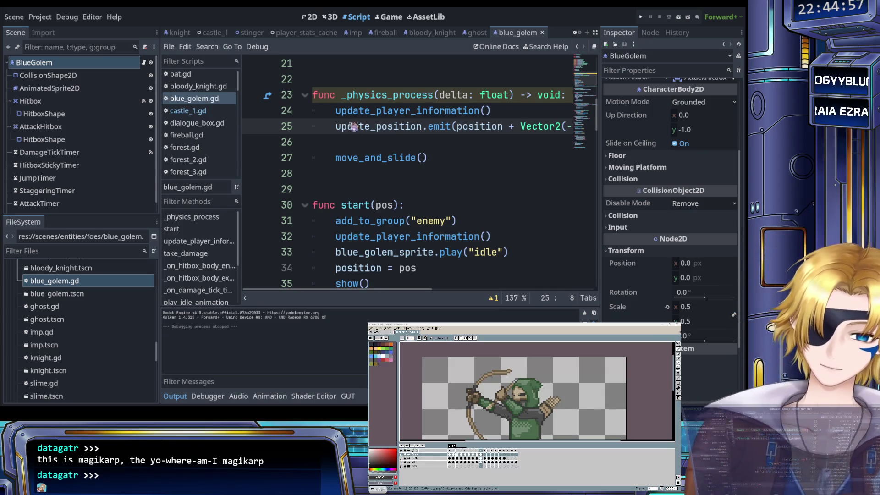
Step: Run the project and move the level-select choice to The Castle
scroll(201, 136, down, 5)
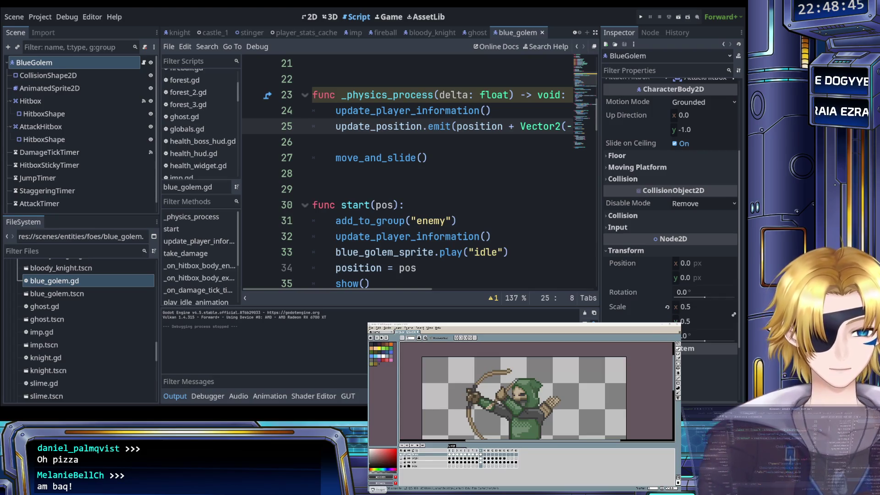
key(F5)
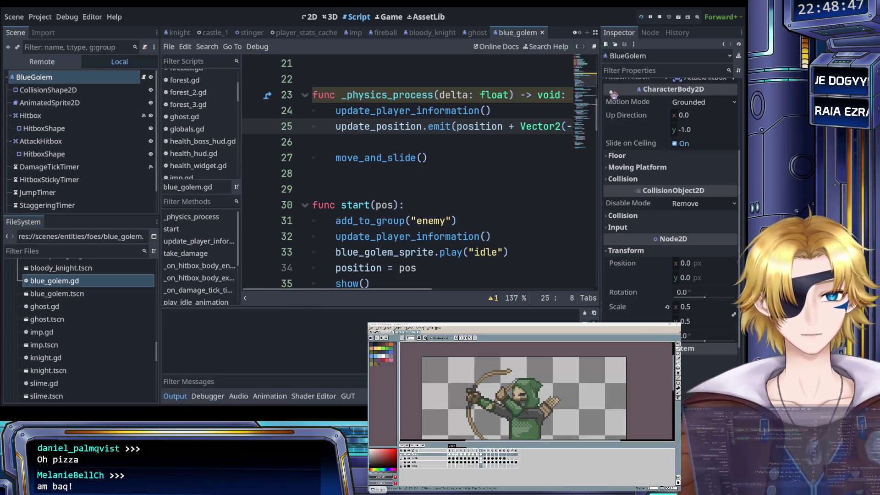
key(Escape)
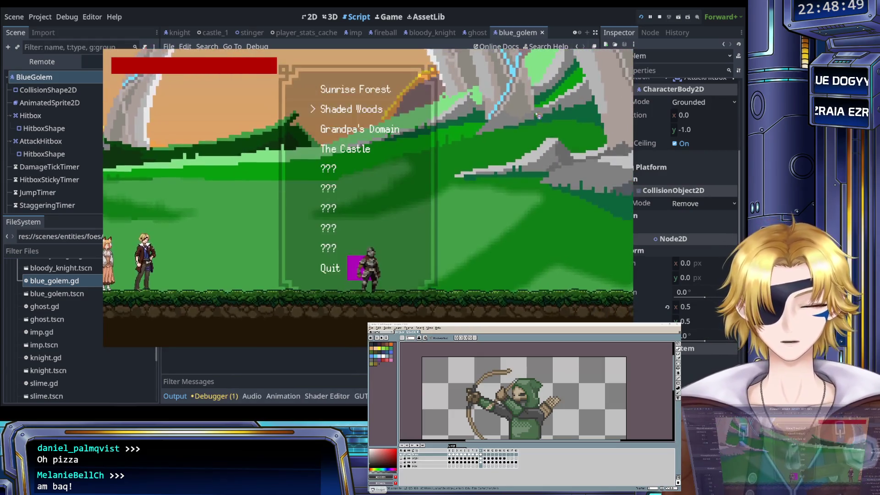
Step: Play The Castle level against the blue golems, then stop the running game
key(Return)
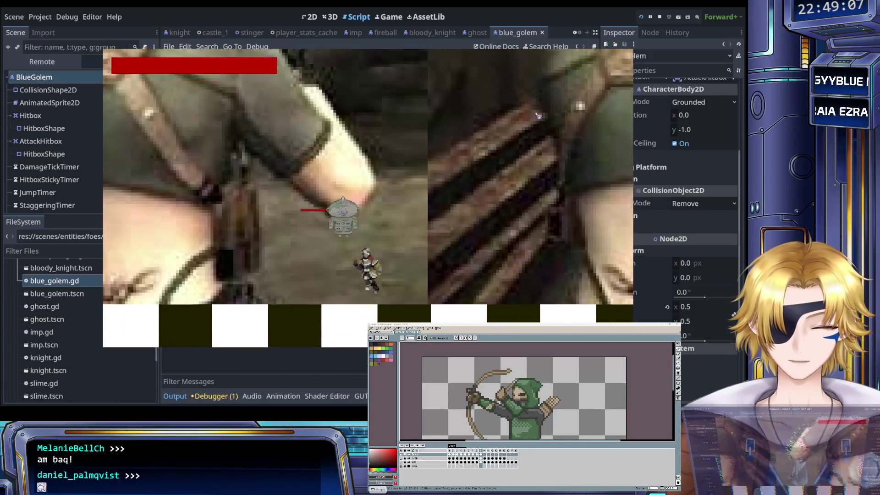
key(F8)
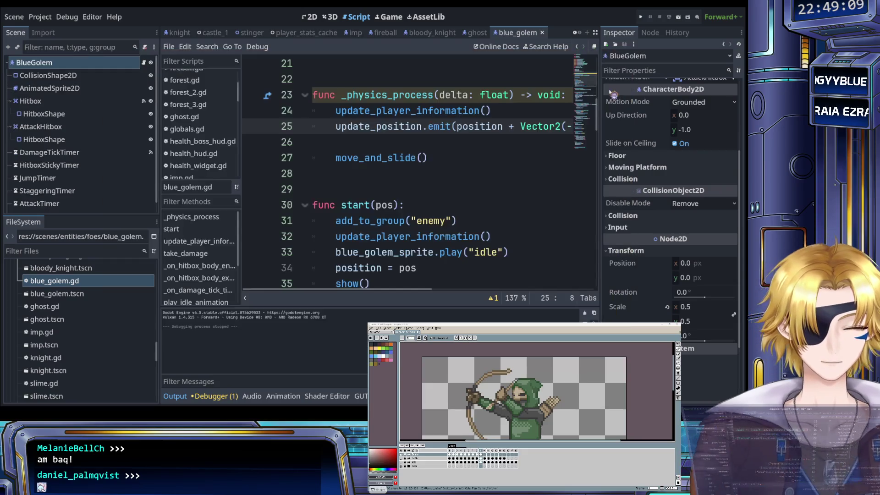
Step: Open the castle_1.gd script from the Scripts list
click(397, 175)
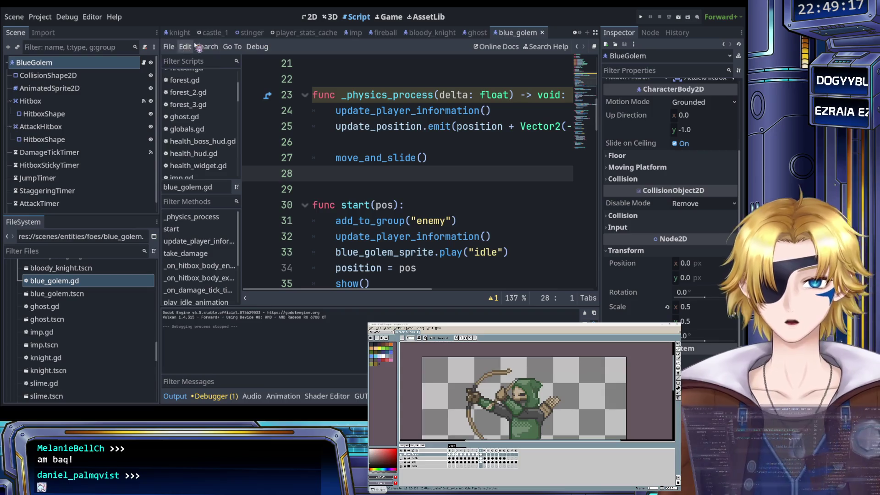
click(212, 33)
scroll(415, 164, down, 10)
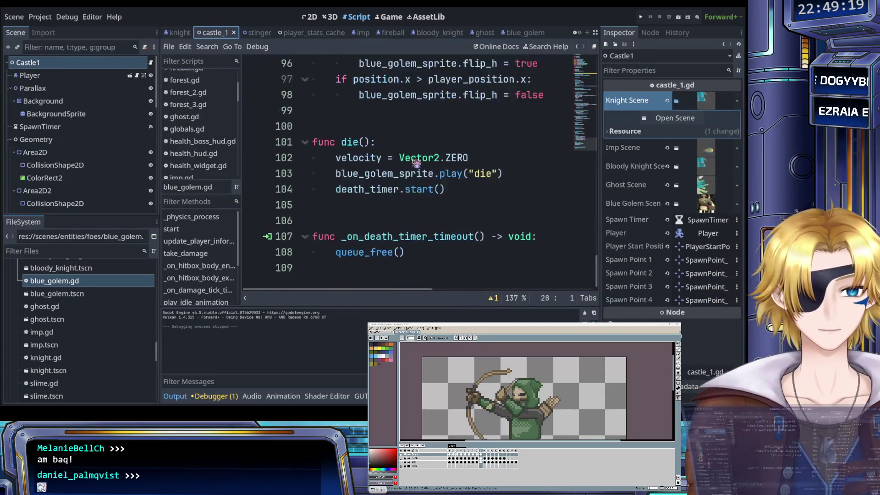
scroll(415, 163, up, 10)
click(518, 33)
scroll(173, 116, up, 3)
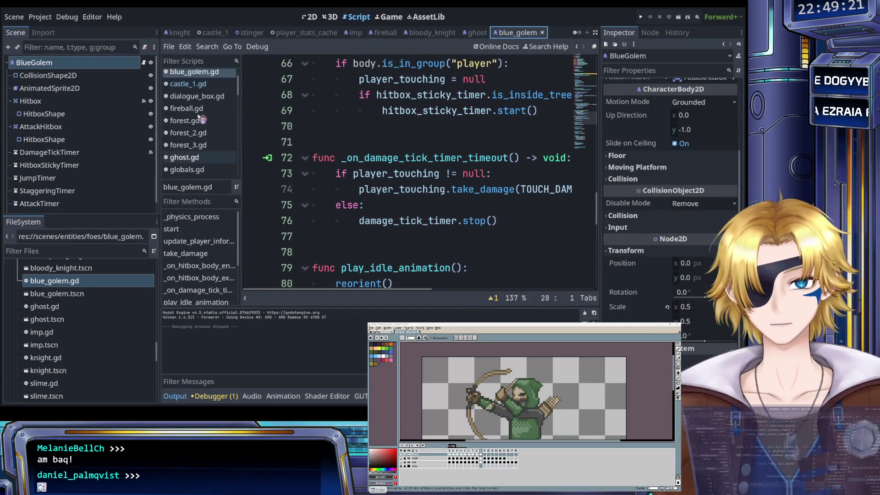
click(187, 84)
scroll(427, 165, down, 5)
scroll(427, 164, up, 5)
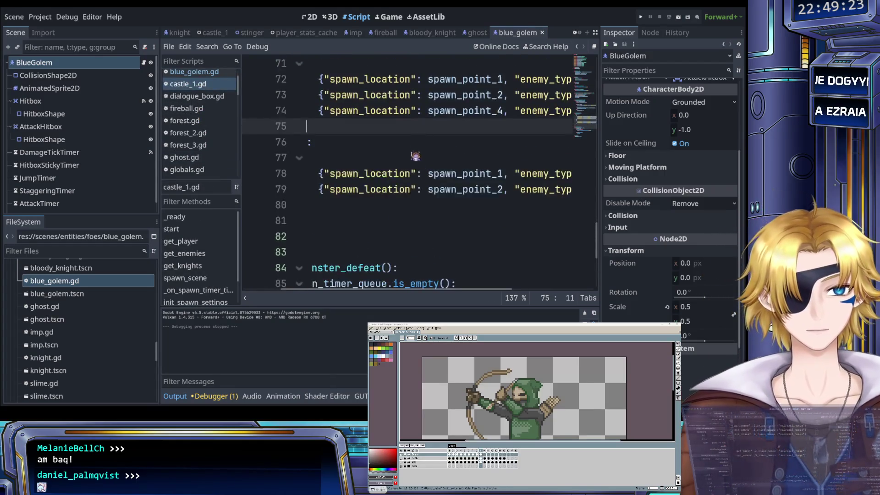
Step: Replace blue_golem_scene with ghost_scene in the line 72 spawn entry
double_click(482, 177)
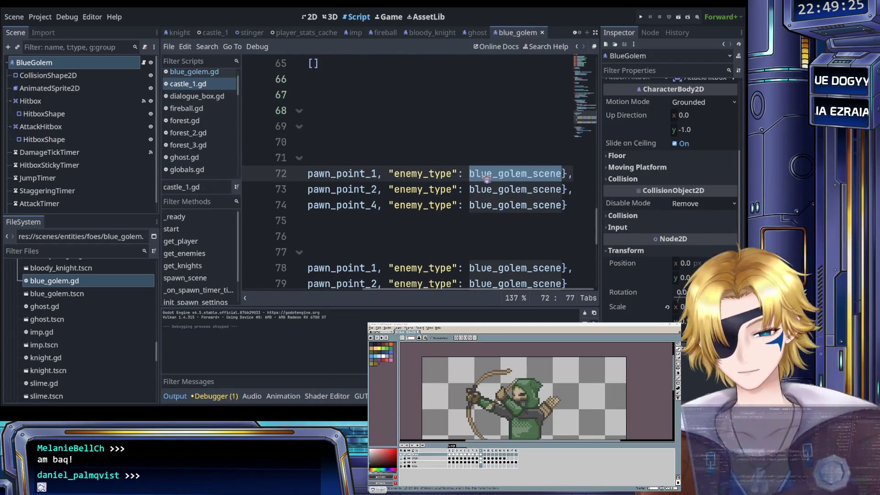
text(ghho)
key(BackSpace)
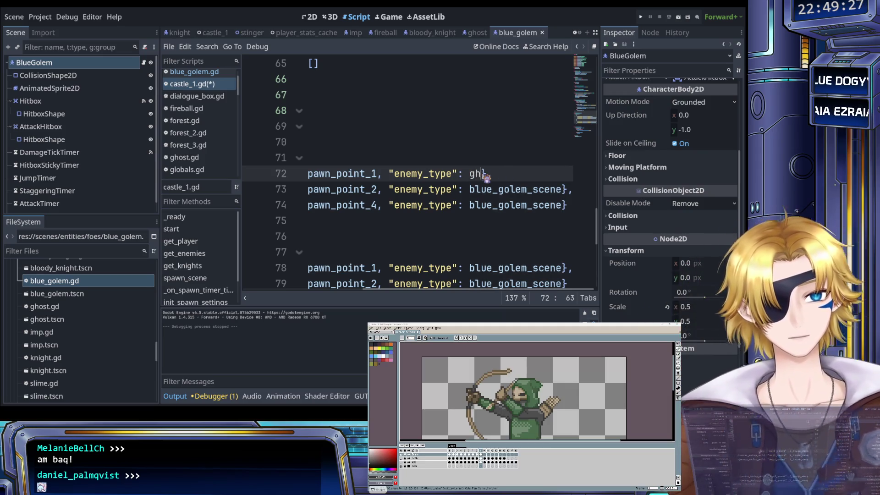
text(st_scene)
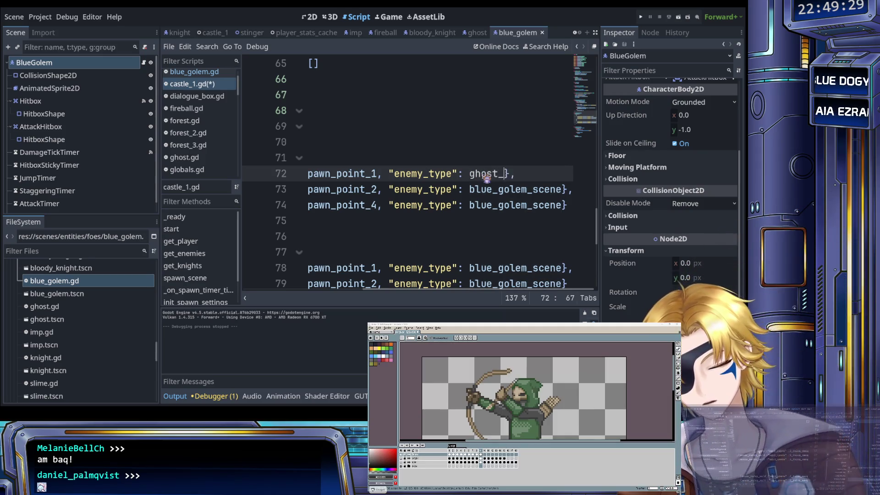
click(446, 173)
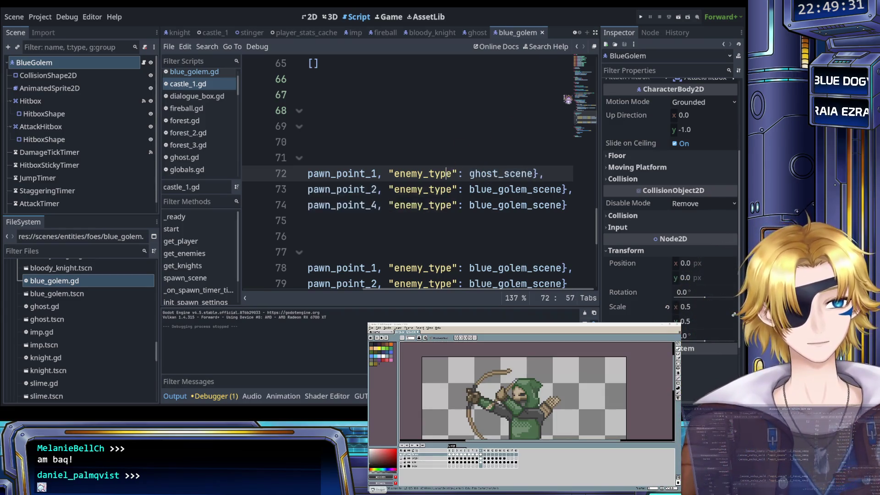
Step: Run the castle level, walk the player right past the ghost and golems, then quit
click(640, 17)
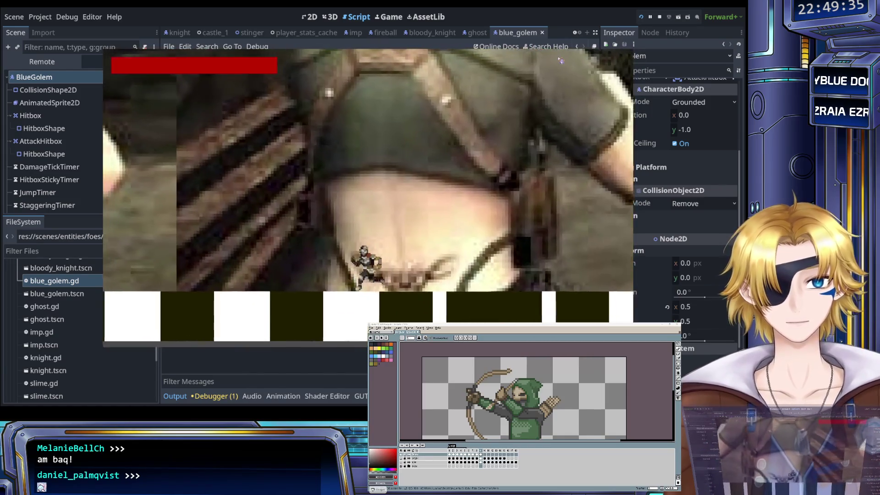
key(Right)
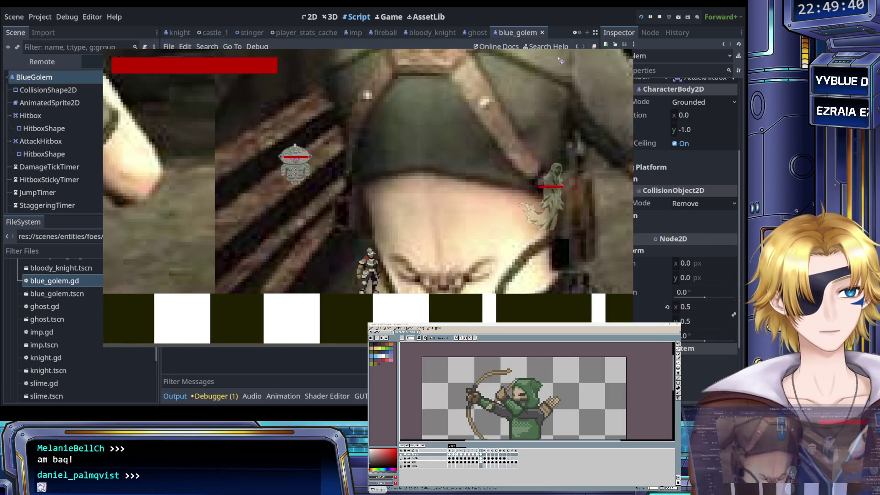
key(Right)
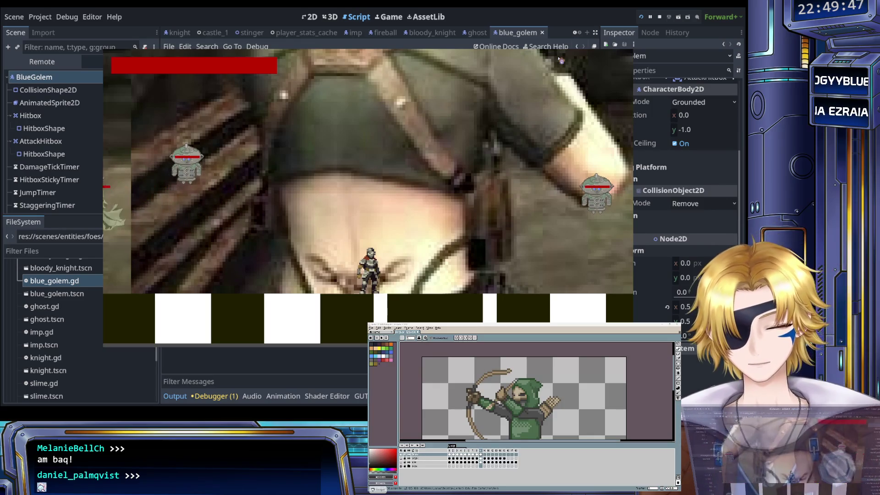
key(Right)
key(Right)
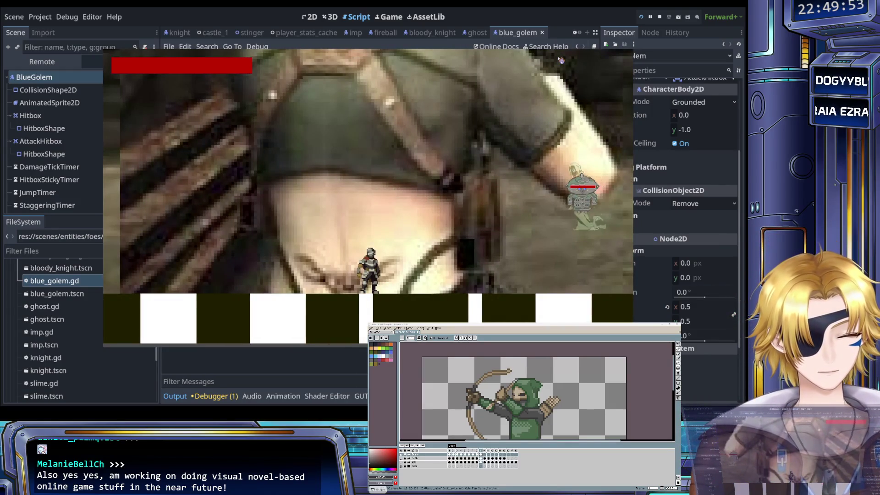
key(Escape)
key(Return)
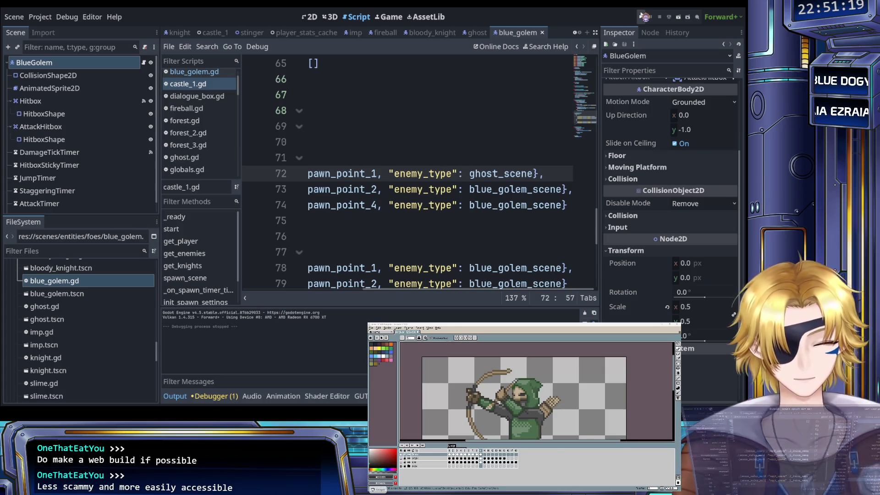
click(435, 205)
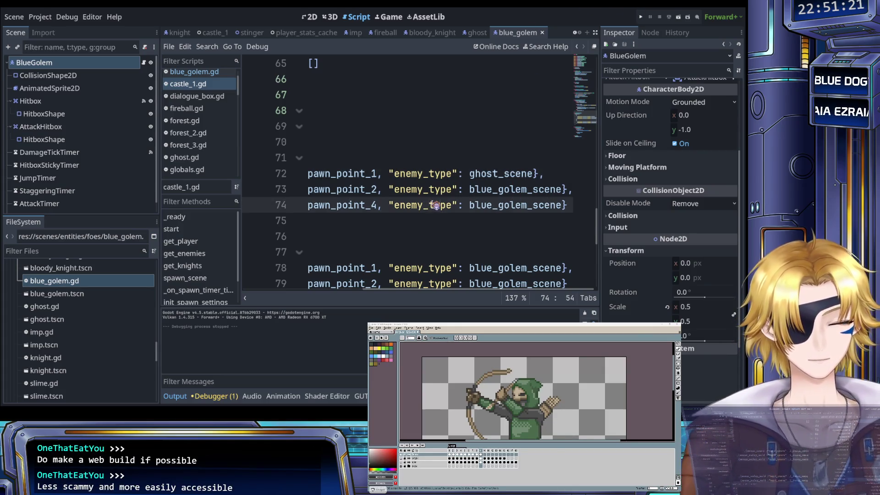
scroll(436, 205, left, 5)
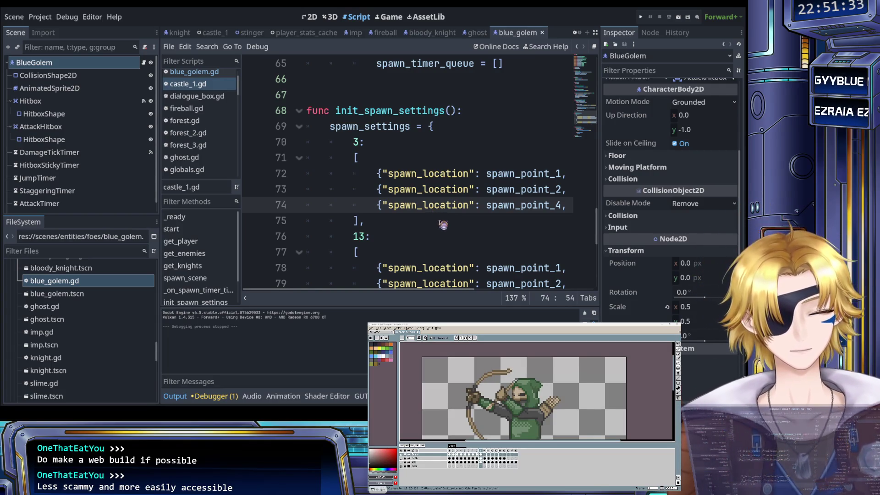
scroll(439, 224, down, 2)
scroll(441, 225, down, 2)
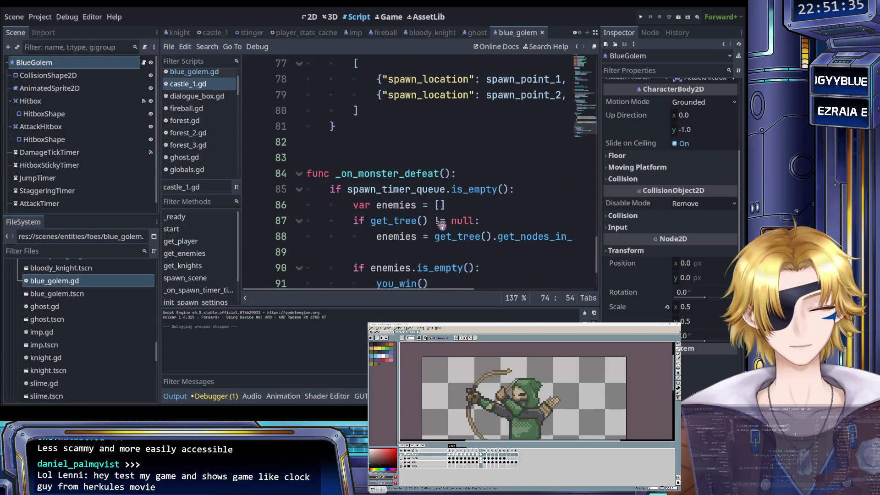
scroll(440, 225, up, 3)
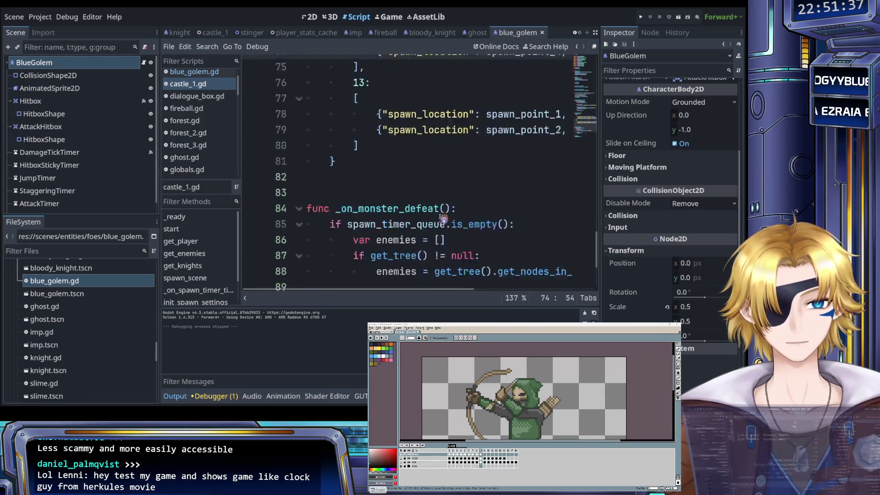
scroll(439, 219, up, 2)
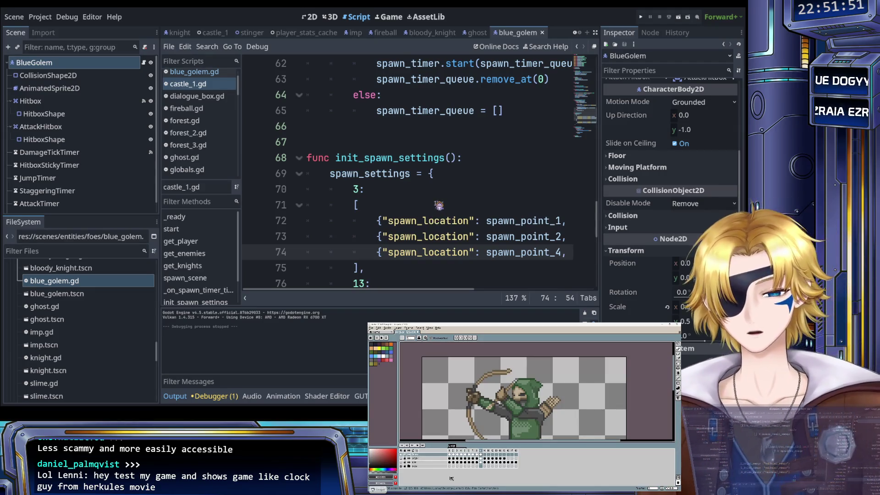
scroll(446, 183, down, 3)
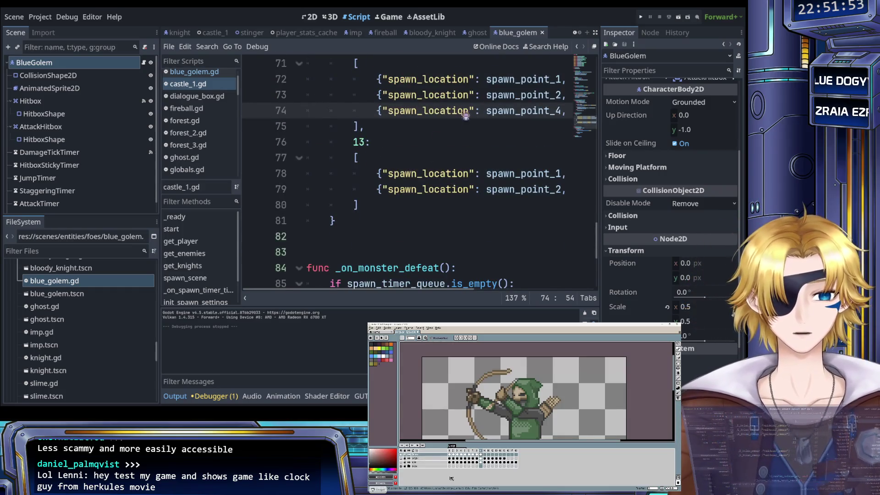
Step: Open blue_golem.gd, look over its hitbox and damage-tick code, and save the project
click(216, 87)
click(345, 128)
scroll(348, 133, up, 5)
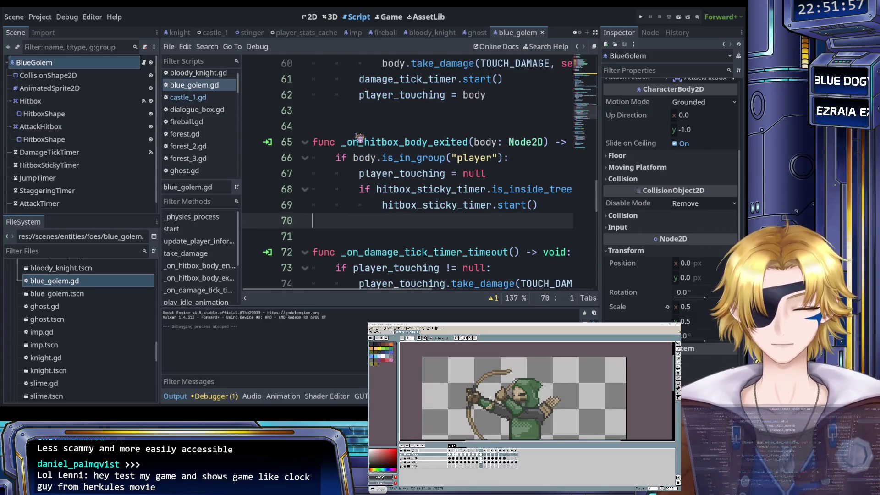
scroll(361, 138, up, 3)
scroll(361, 138, down, 8)
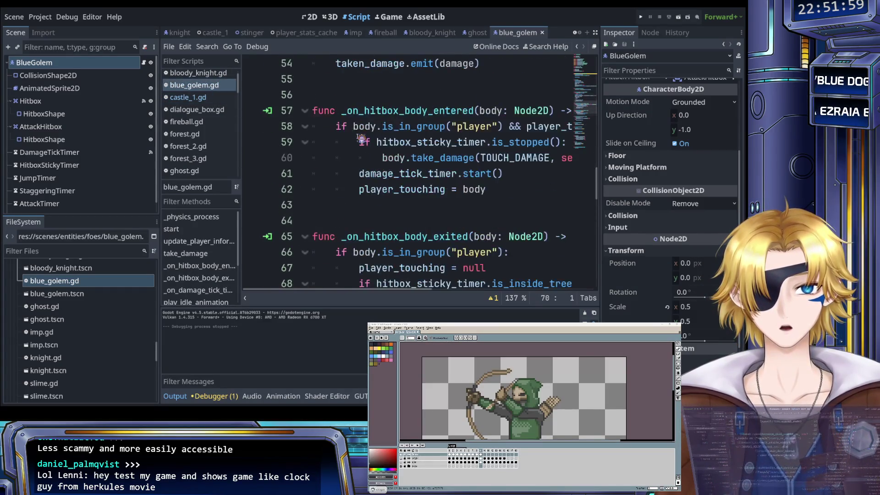
key(ctrl+s)
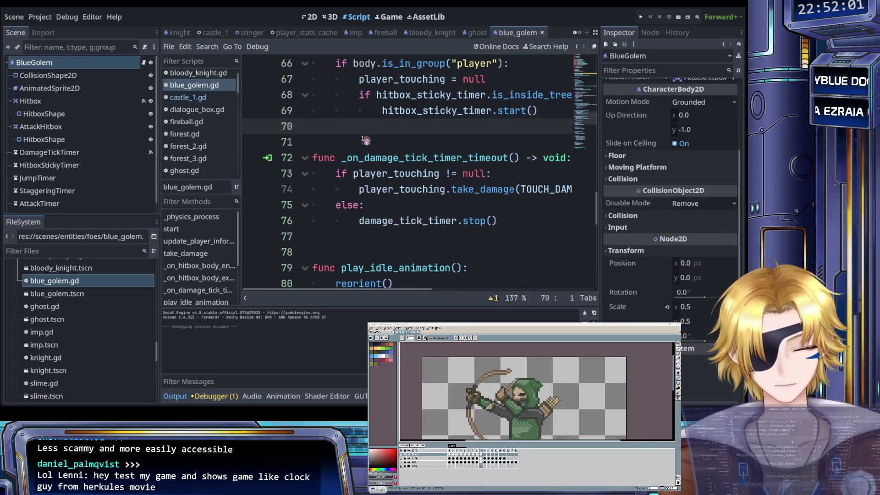
Step: Scroll further through blue_golem.gd, then bring up ghost.gd
scroll(186, 120, up, 1)
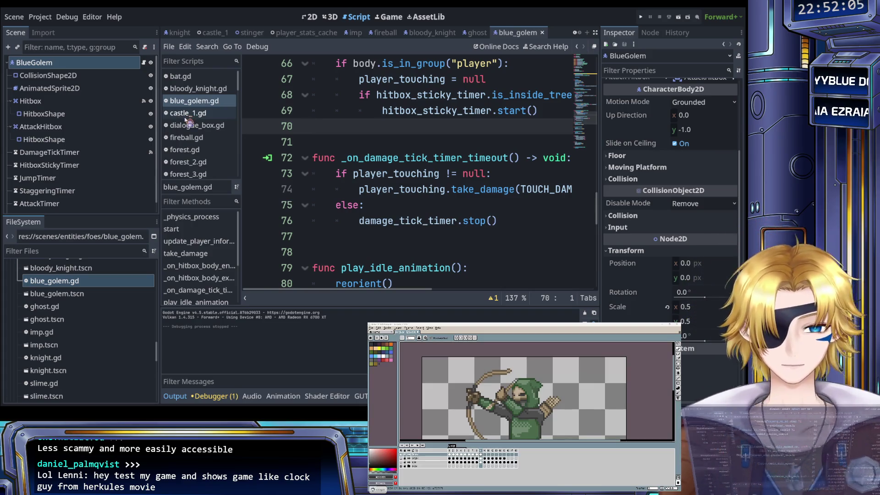
scroll(197, 129, down, 1)
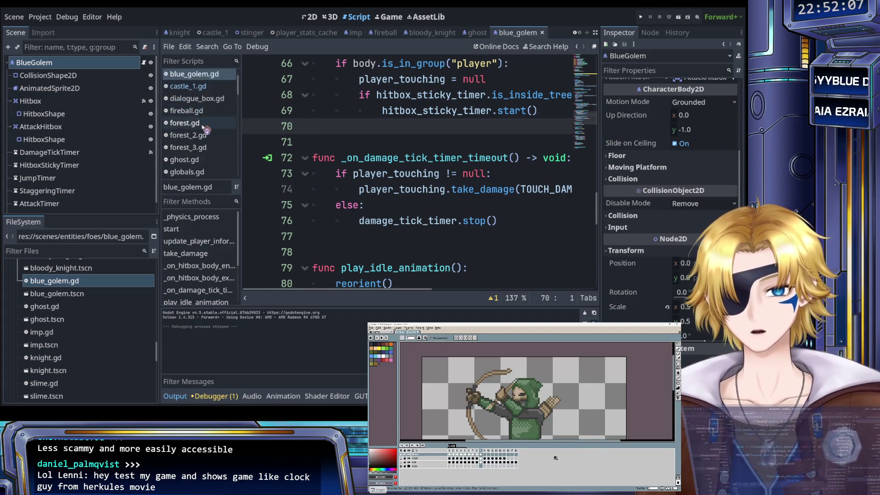
scroll(208, 130, up, 1)
scroll(209, 131, down, 4)
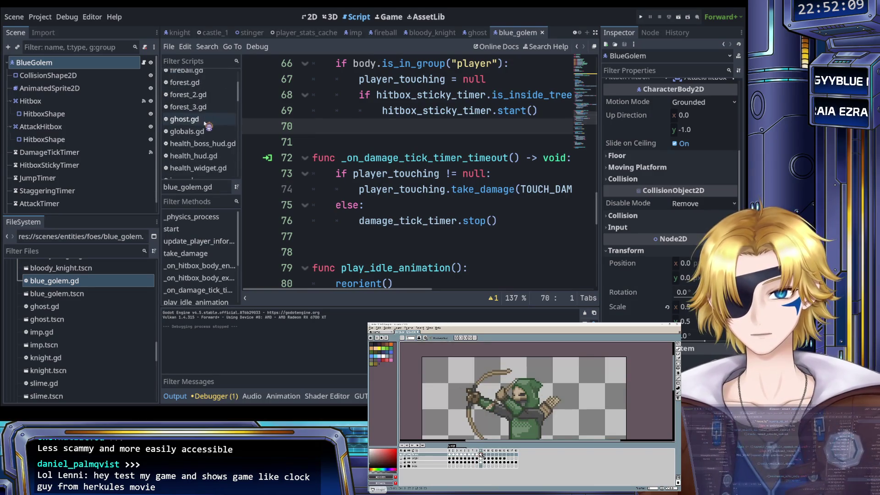
click(202, 120)
Step: Scroll through ghost.gd's play_move_animation, damage and _physics_process timer code
scroll(373, 150, down, 2)
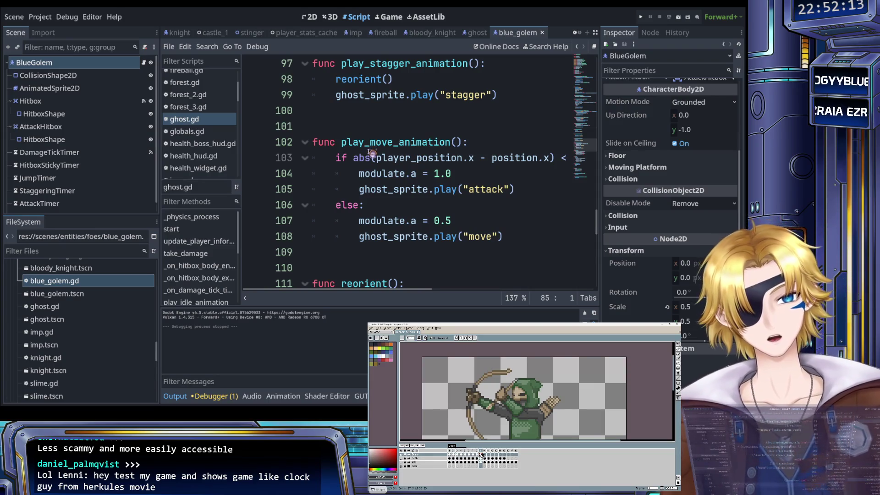
scroll(372, 151, down, 3)
scroll(370, 157, down, 3)
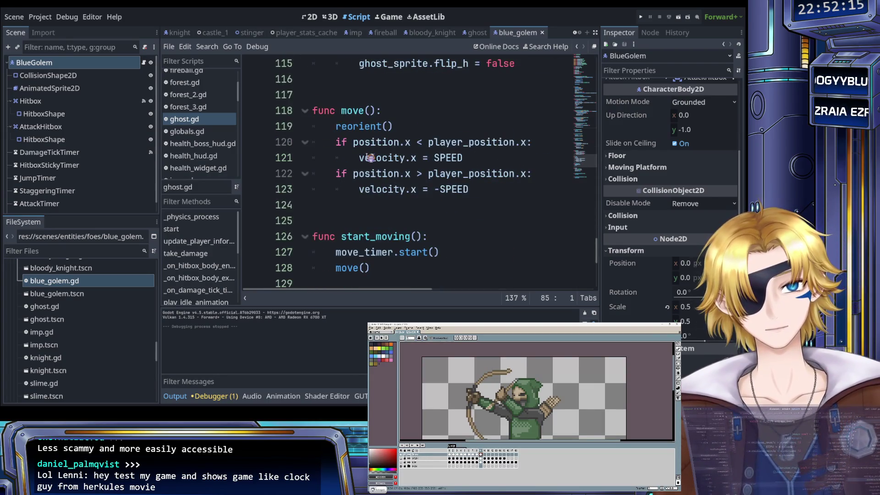
scroll(370, 158, up, 10)
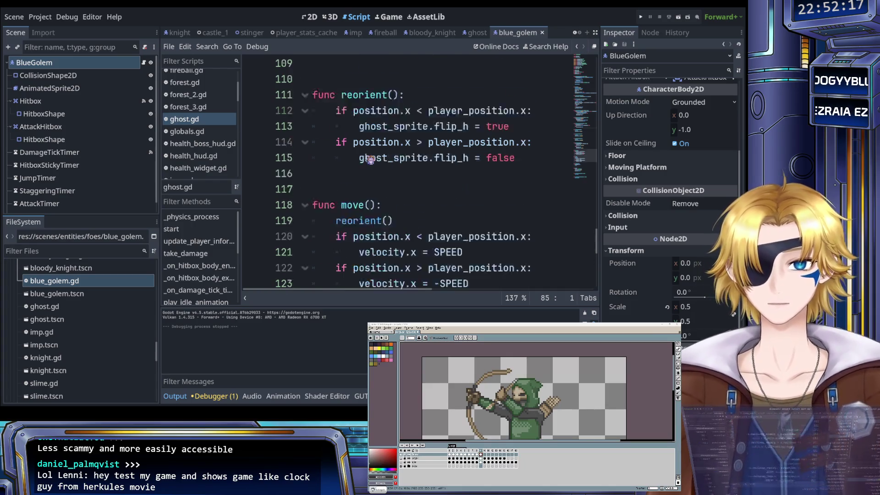
scroll(370, 158, up, 3)
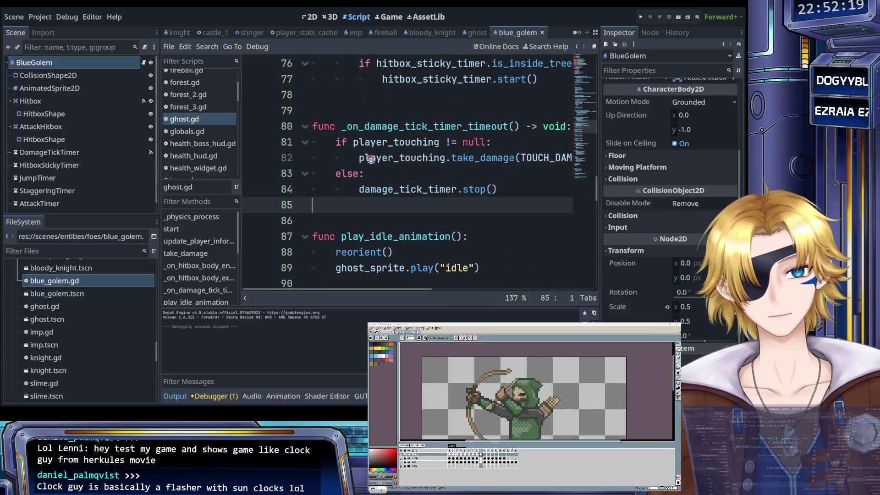
scroll(370, 158, up, 8)
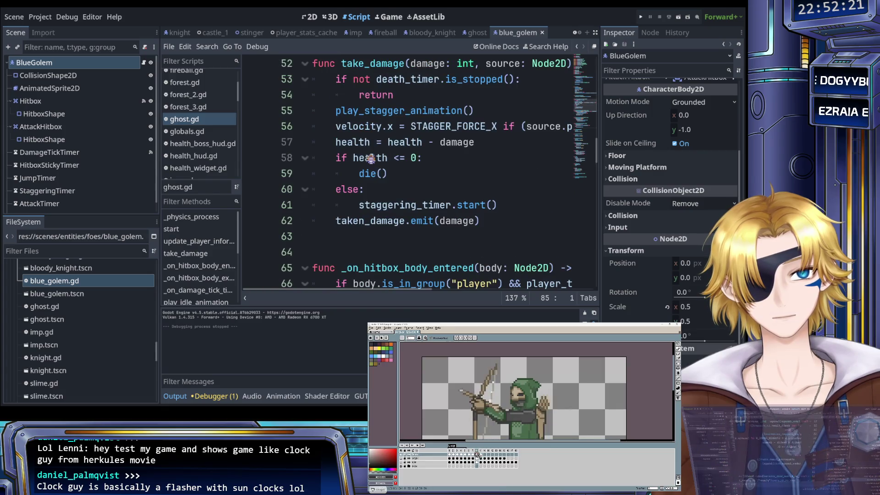
scroll(370, 158, up, 7)
scroll(370, 157, down, 2)
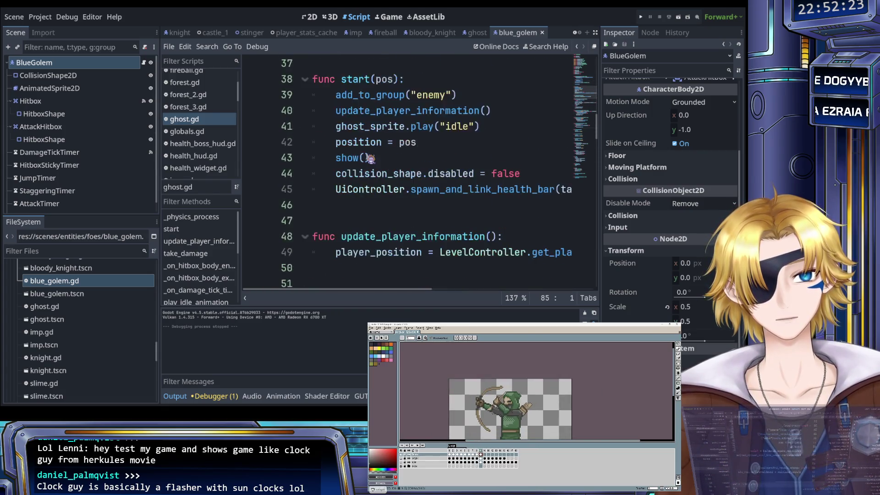
scroll(370, 158, up, 5)
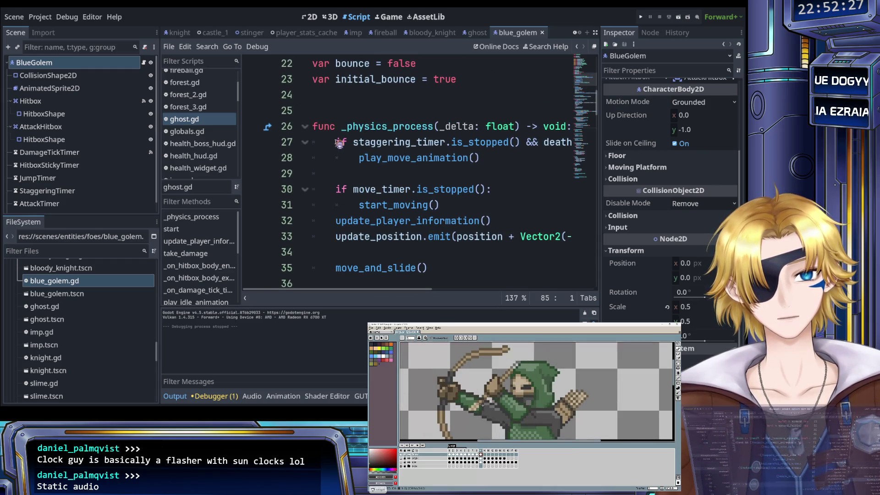
scroll(483, 405, up, 2)
Step: Sample two of the archer's green shades with the eyedropper and zoom the canvas
alt+click(460, 409)
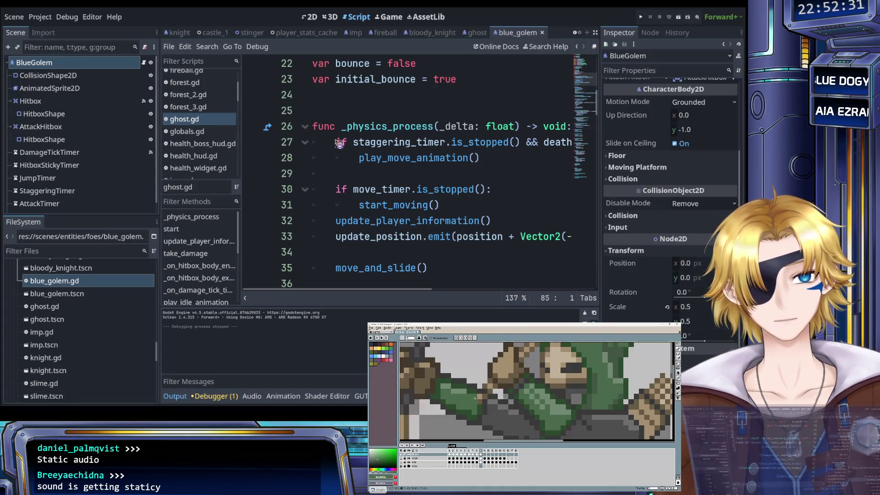
alt+click(476, 400)
scroll(483, 396, down, 2)
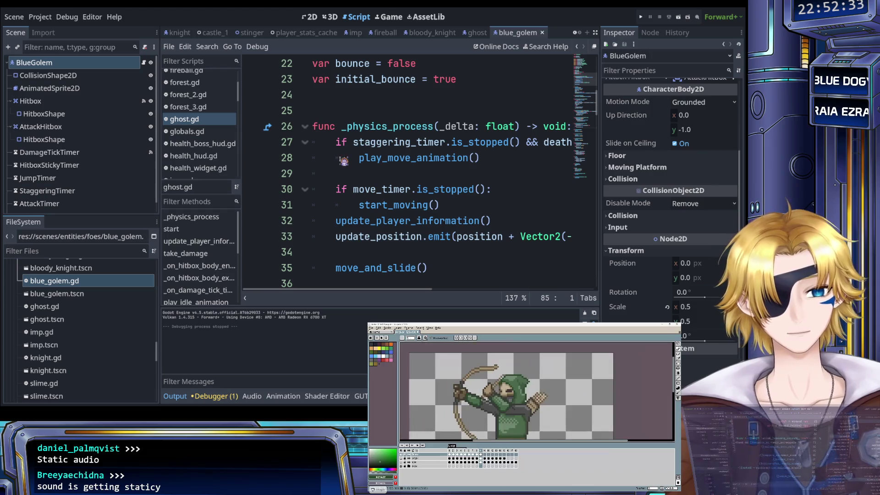
scroll(484, 396, down, 1)
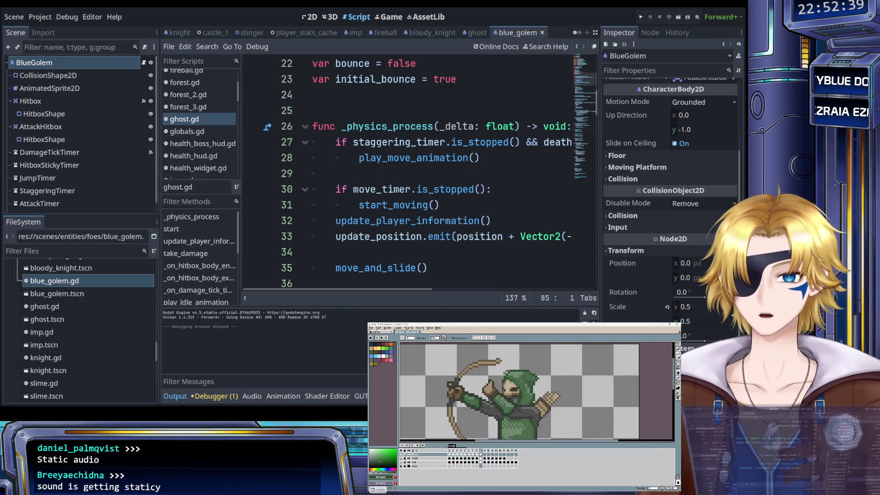
scroll(479, 382, down, 1)
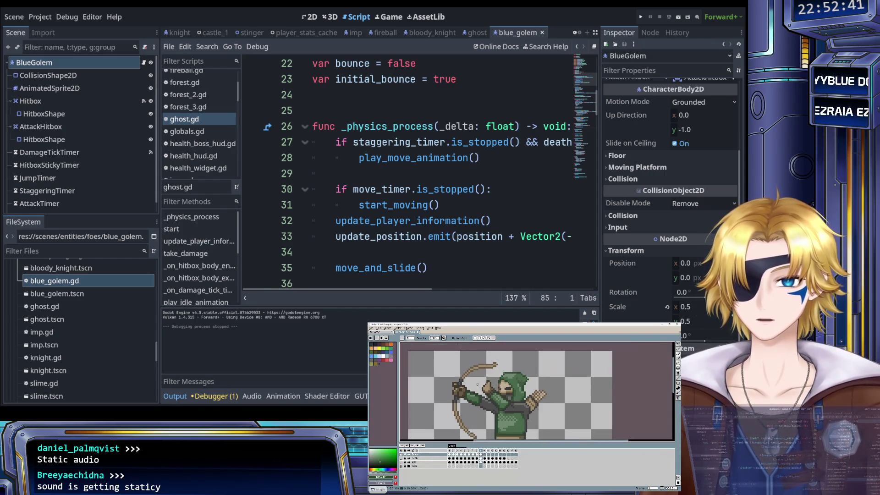
scroll(477, 384, up, 2)
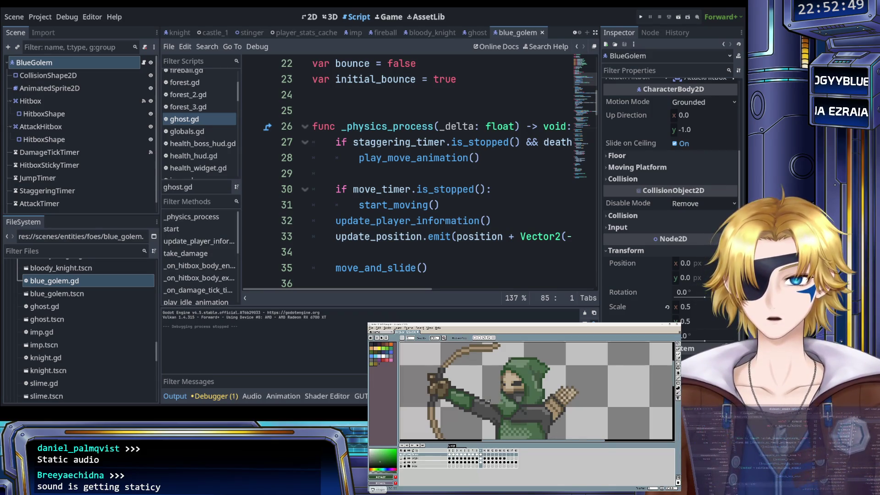
Step: Step through the archer's animation frames, zoomed out, ending on the dashed-ellipse frame
click(472, 453)
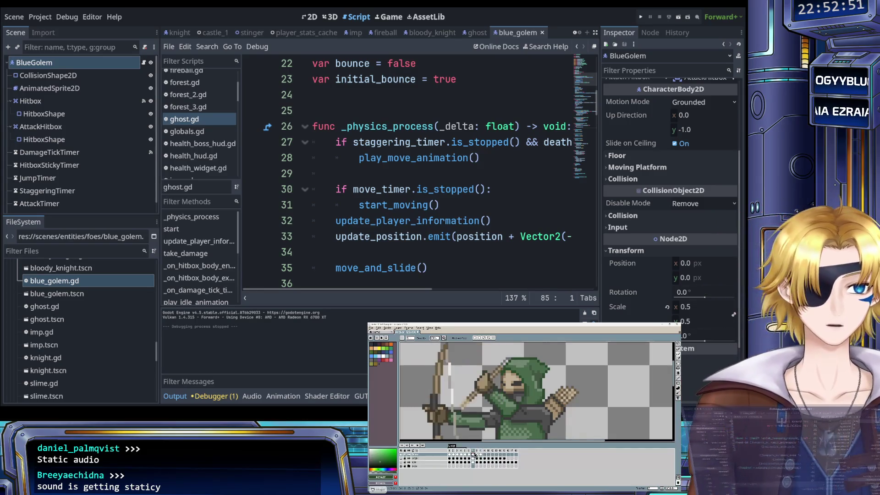
click(464, 453)
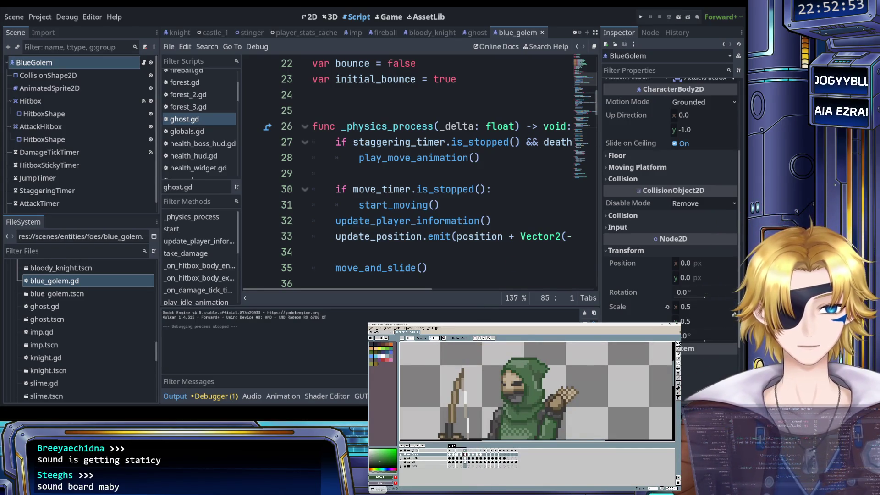
click(476, 454)
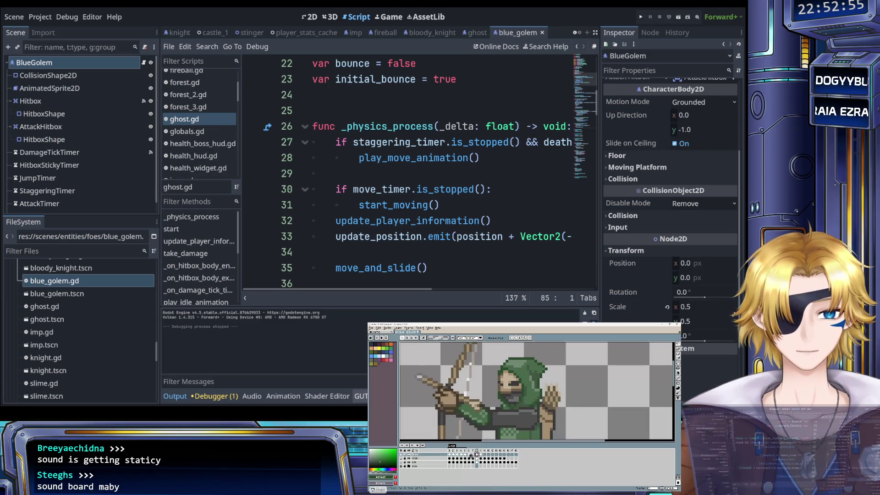
click(470, 454)
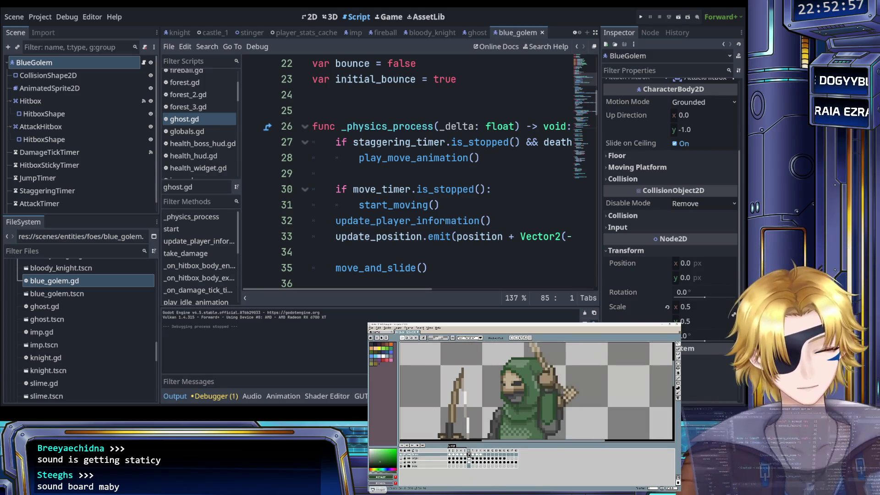
key(minus)
click(465, 455)
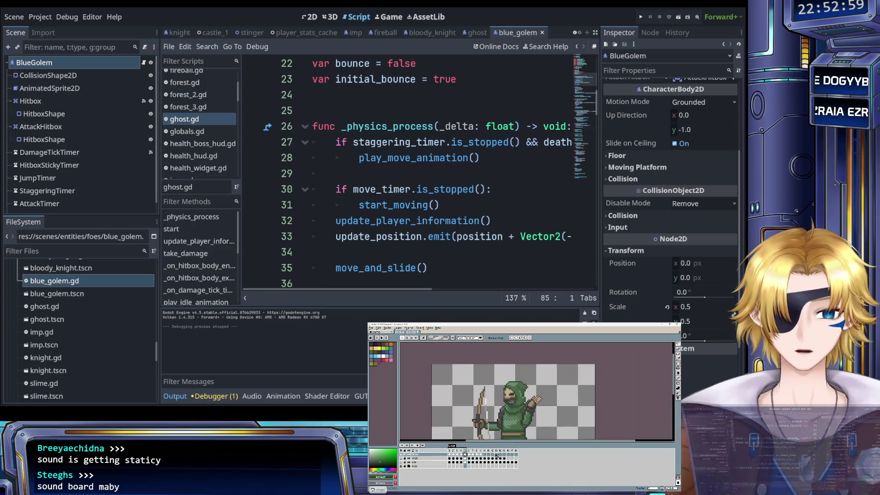
click(460, 454)
click(457, 454)
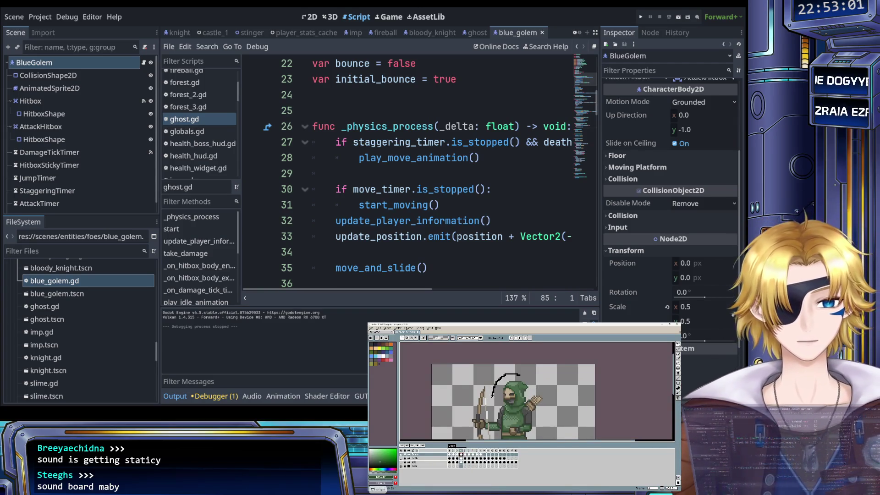
click(460, 454)
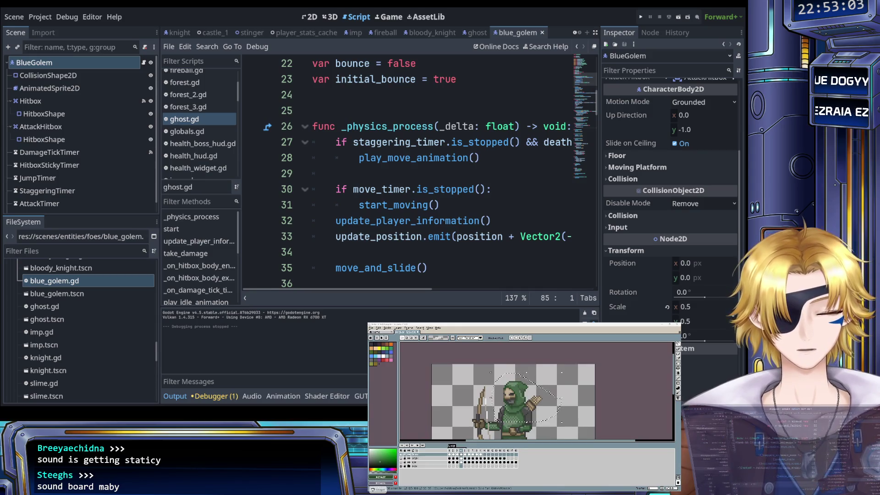